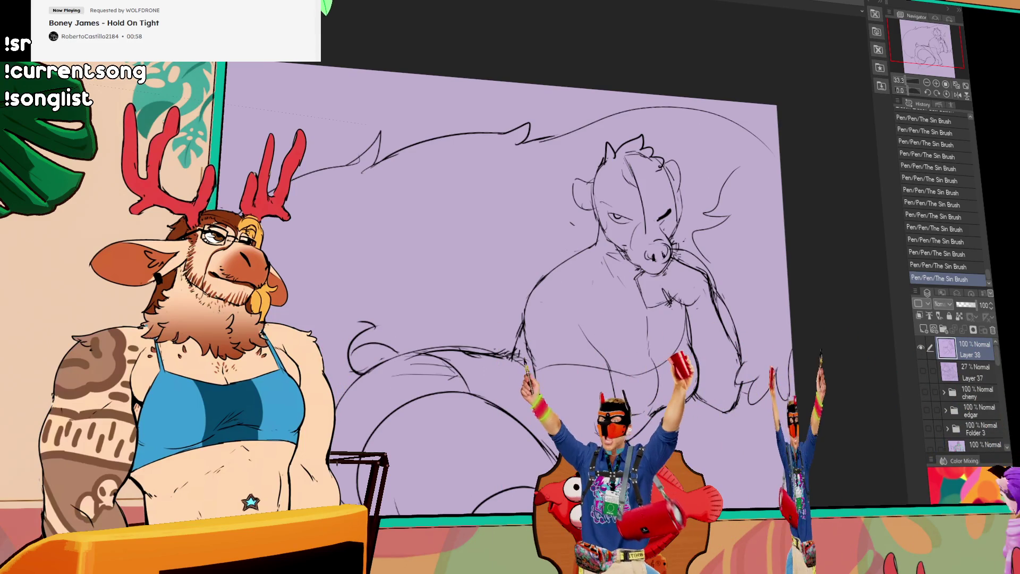
Step: Add small pen strokes near the skunk's nose and eye and redraw the cheek circle
{"action": "mouse_move", "coordinate": [650, 249]}
{"action": "left_mouse_down"}
{"action": "mouse_move", "coordinate": [662, 257]}
{"action": "mouse_move", "coordinate": [646, 239]}
{"action": "left_mouse_up"}
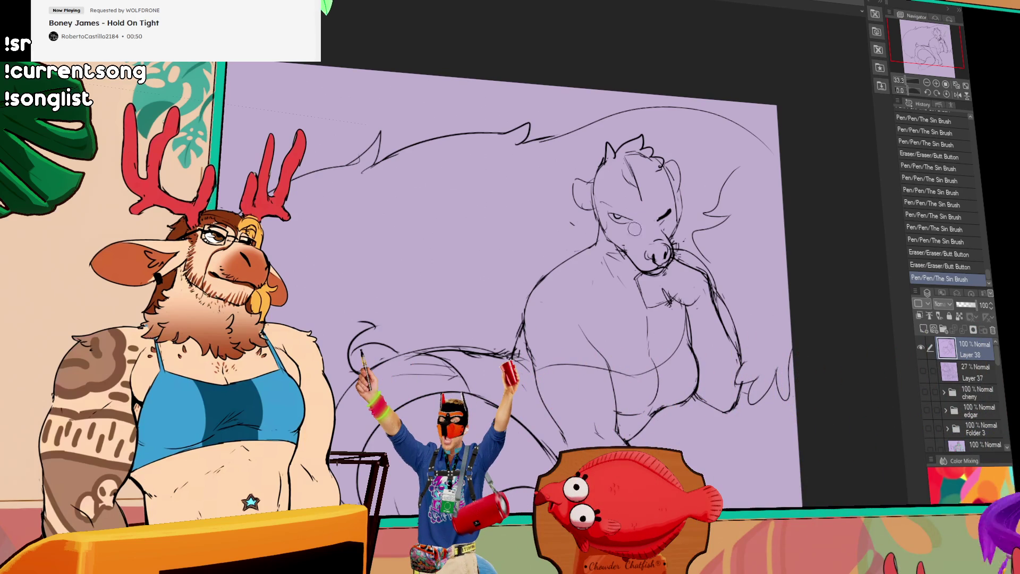
{"action": "left_click_drag", "start_coordinate": [649, 203], "coordinate": [660, 210]}
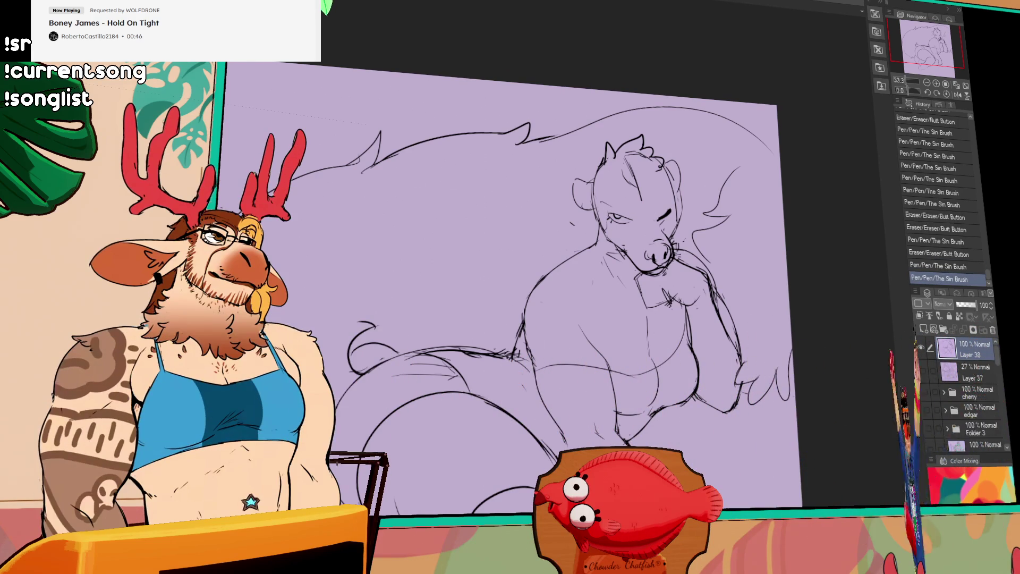
{"action": "left_click_drag", "start_coordinate": [610, 215], "coordinate": [626, 217]}
{"action": "left_click_drag", "start_coordinate": [518, 319], "coordinate": [509, 321]}
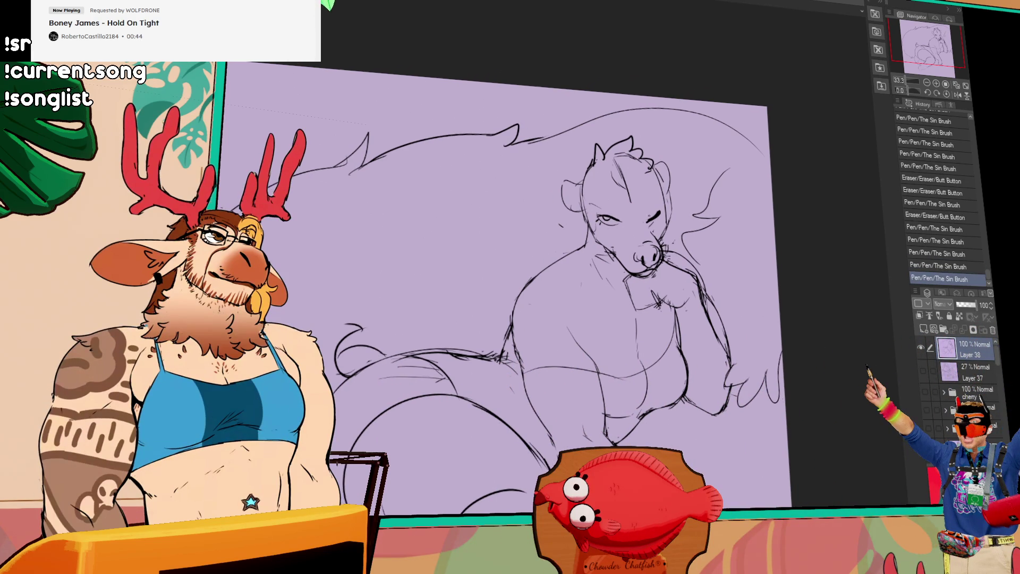
{"action": "left_click_drag", "start_coordinate": [650, 209], "coordinate": [660, 215]}
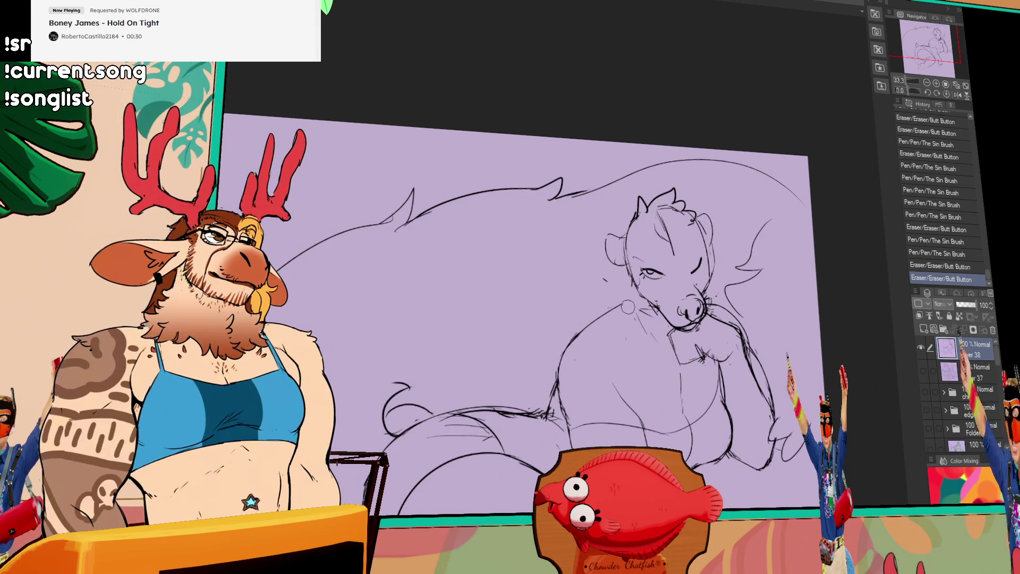
Step: Erase stray marks on the head and restore the undone pen strokes with redo
{"action": "left_click_drag", "start_coordinate": [710, 210], "coordinate": [702, 239]}
{"action": "mouse_move", "coordinate": [701, 264]}
{"action": "left_mouse_down"}
{"action": "mouse_move", "coordinate": [715, 281]}
{"action": "mouse_move", "coordinate": [705, 263]}
{"action": "left_mouse_up"}
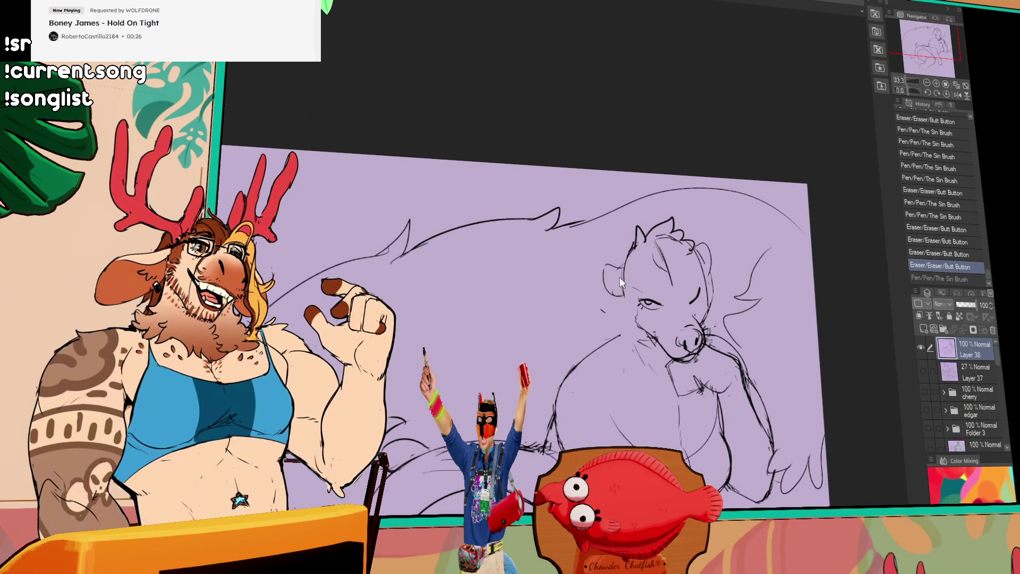
{"action": "key", "text": "ctrl+y"}
{"action": "key", "text": "ctrl+z"}
{"action": "key", "text": "ctrl+y"}
{"action": "mouse_move", "coordinate": [633, 318]}
{"action": "left_mouse_down"}
{"action": "mouse_move", "coordinate": [614, 351]}
{"action": "mouse_move", "coordinate": [637, 345]}
{"action": "left_mouse_up"}
{"action": "left_click_drag", "start_coordinate": [636, 344], "coordinate": [641, 342]}
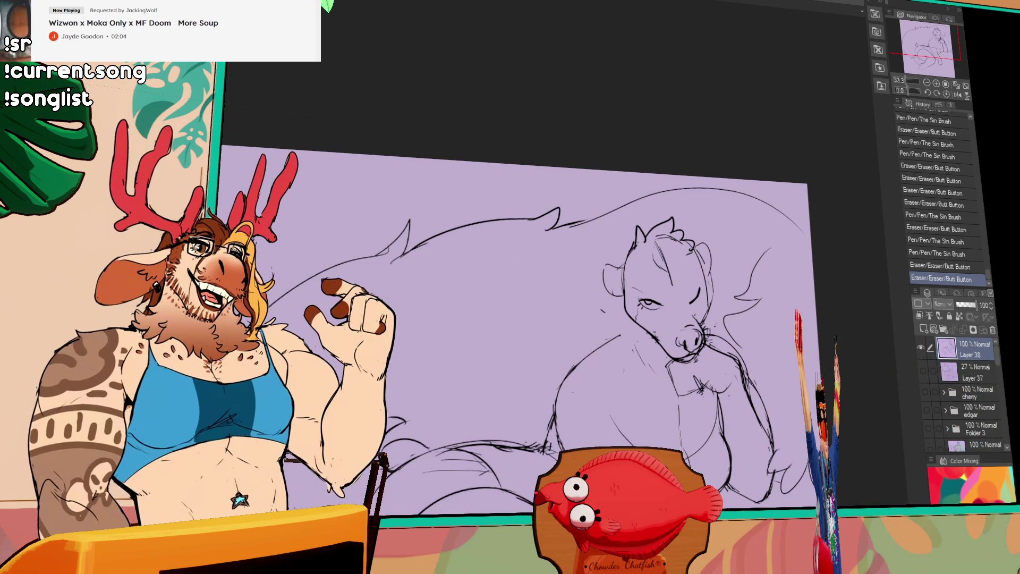
Step: Erase small areas near the lower body and snout and draw a fresh pen stroke
{"action": "left_click_drag", "start_coordinate": [556, 432], "coordinate": [522, 348]}
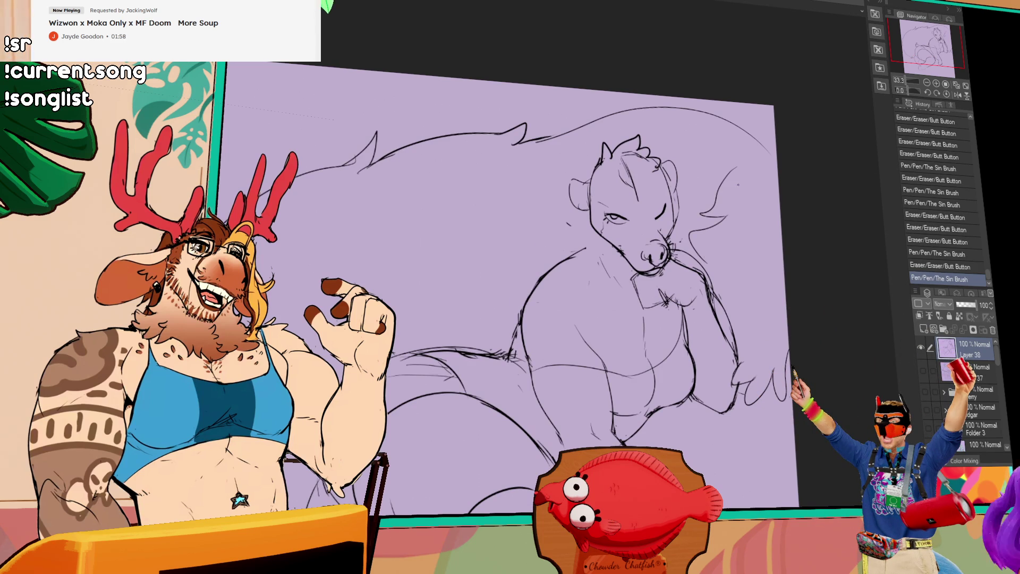
{"action": "left_click_drag", "start_coordinate": [757, 366], "coordinate": [773, 383]}
{"action": "left_click_drag", "start_coordinate": [447, 361], "coordinate": [502, 356]}
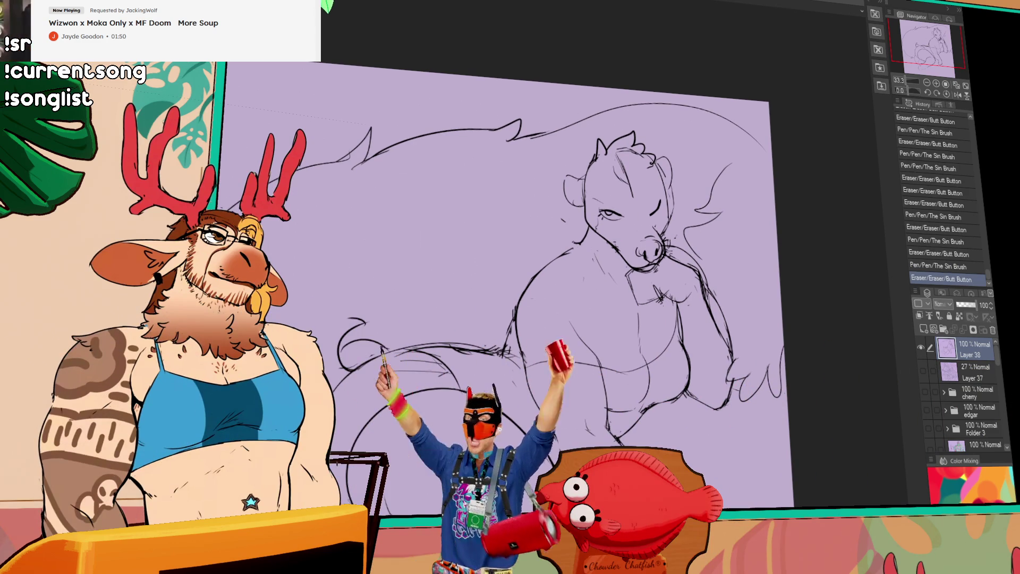
{"action": "mouse_move", "coordinate": [662, 239]}
{"action": "left_mouse_down"}
{"action": "mouse_move", "coordinate": [671, 244]}
{"action": "mouse_move", "coordinate": [668, 234]}
{"action": "left_mouse_up"}
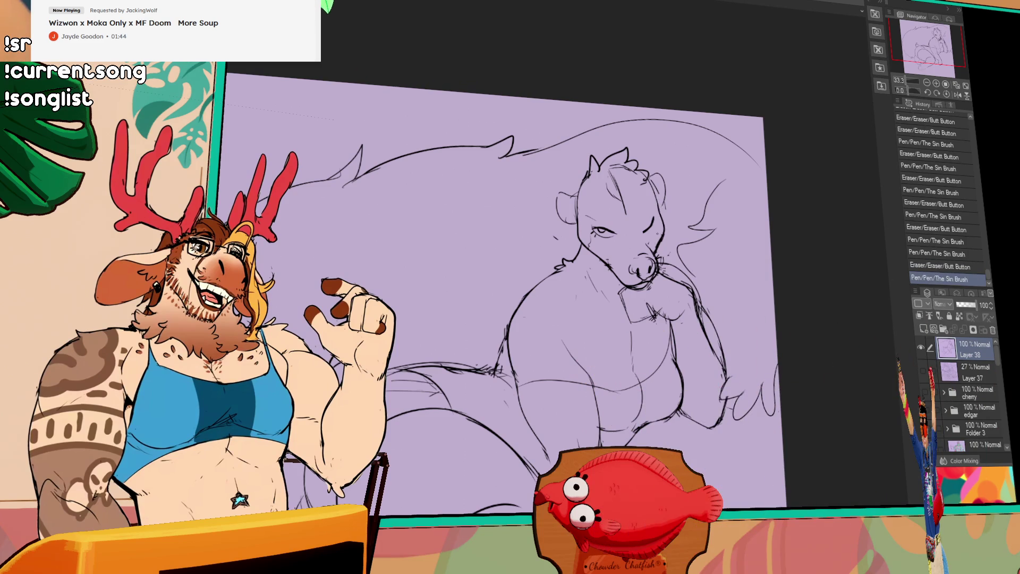
Step: Toggle undo and redo on the snout stroke to compare, ending with it restored
{"action": "key", "text": "ctrl+y"}
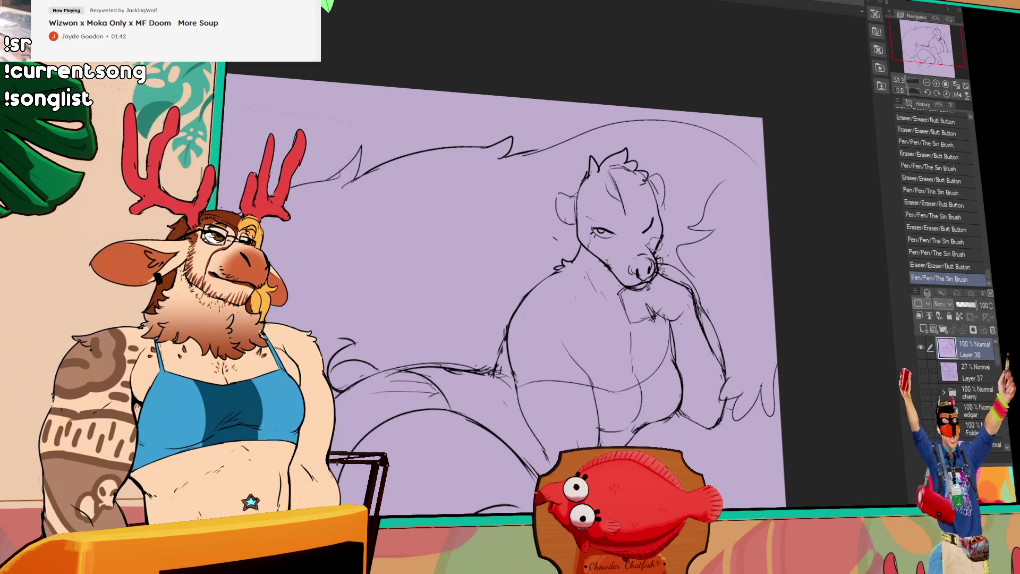
{"action": "key", "text": "ctrl+z"}
{"action": "key", "text": "ctrl+y"}
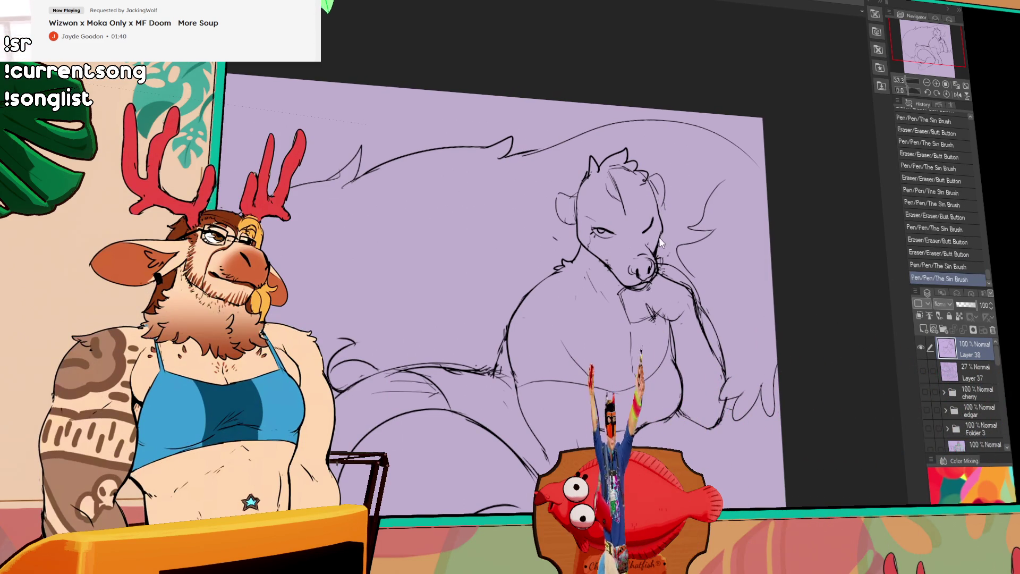
{"action": "key", "text": "ctrl+y"}
{"action": "key", "text": "ctrl+y"}
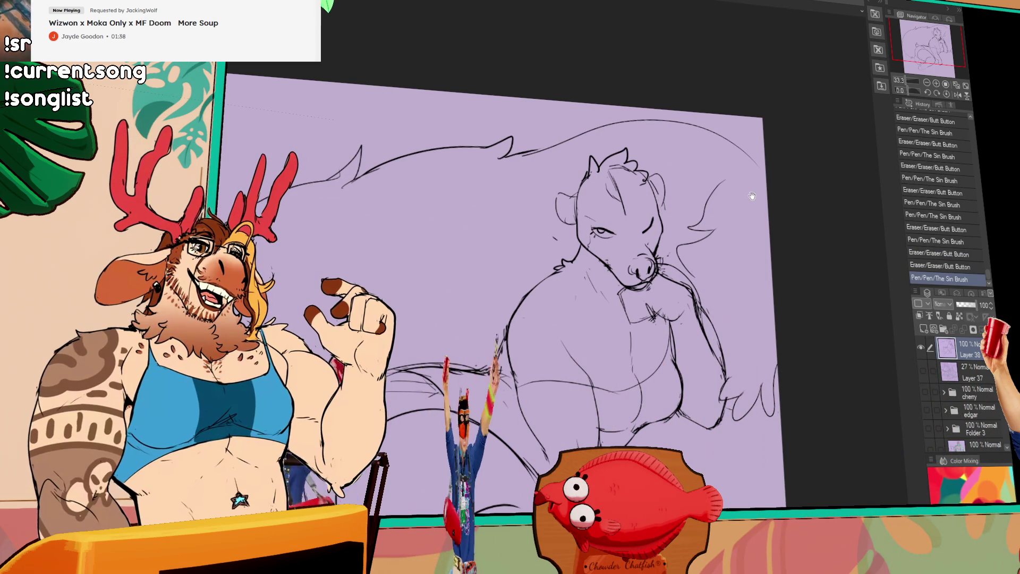
{"action": "key", "text": "ctrl+y"}
{"action": "key", "text": "ctrl+y"}
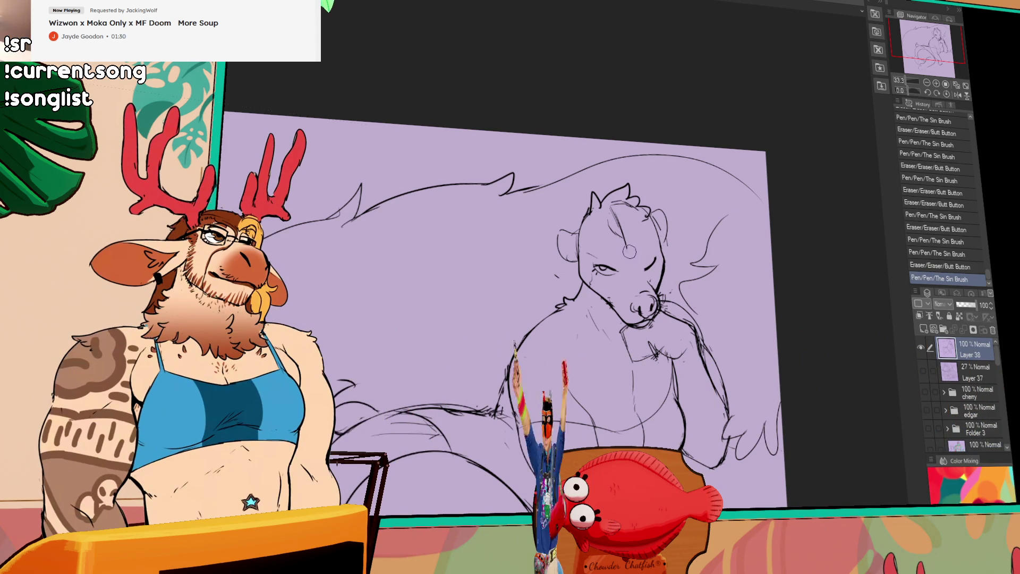
Step: Redo the hair strokes on top of the head and drop the selection around it
{"action": "key", "text": "ctrl+y"}
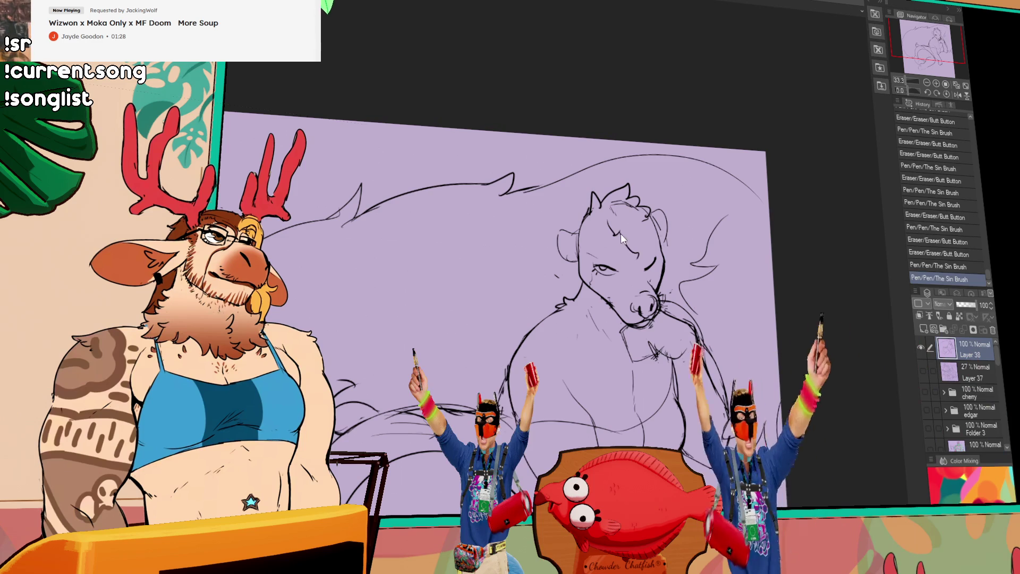
{"action": "key", "text": "ctrl+y"}
{"action": "key", "text": "ctrl+y"}
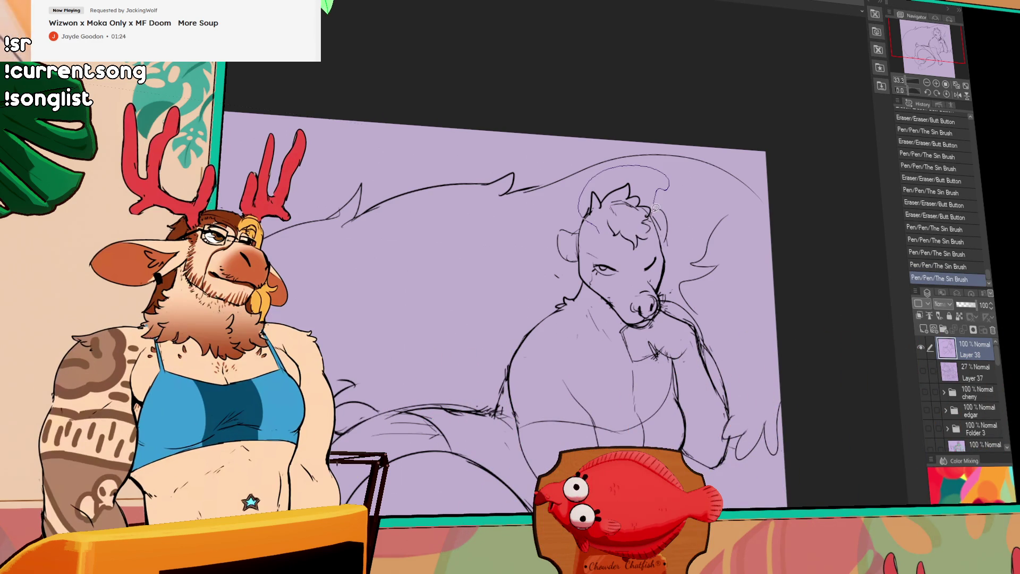
{"action": "key", "text": "ctrl+d"}
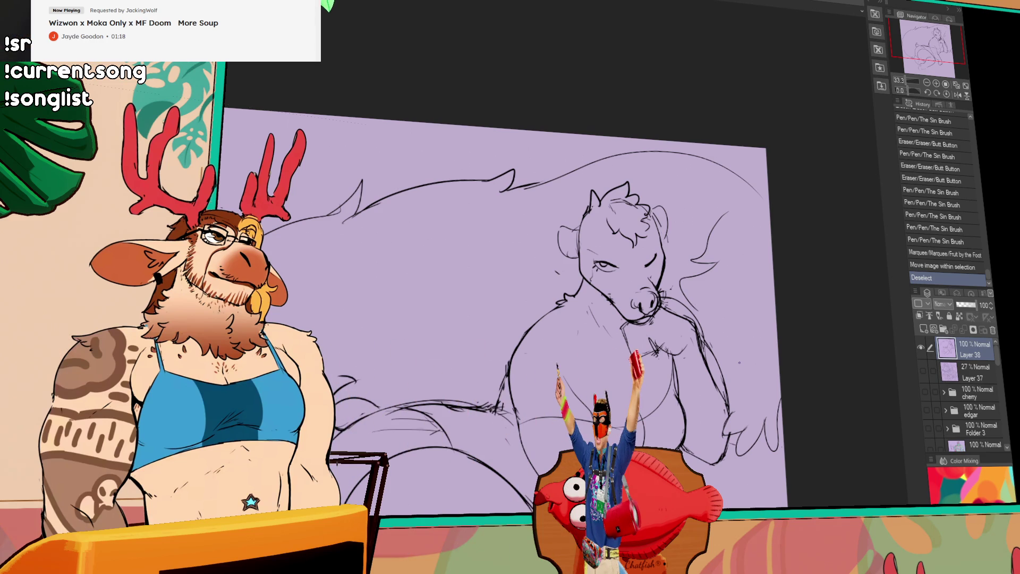
{"action": "scroll", "coordinate": [506, 301], "scroll_direction": "down", "scroll_amount": 1}
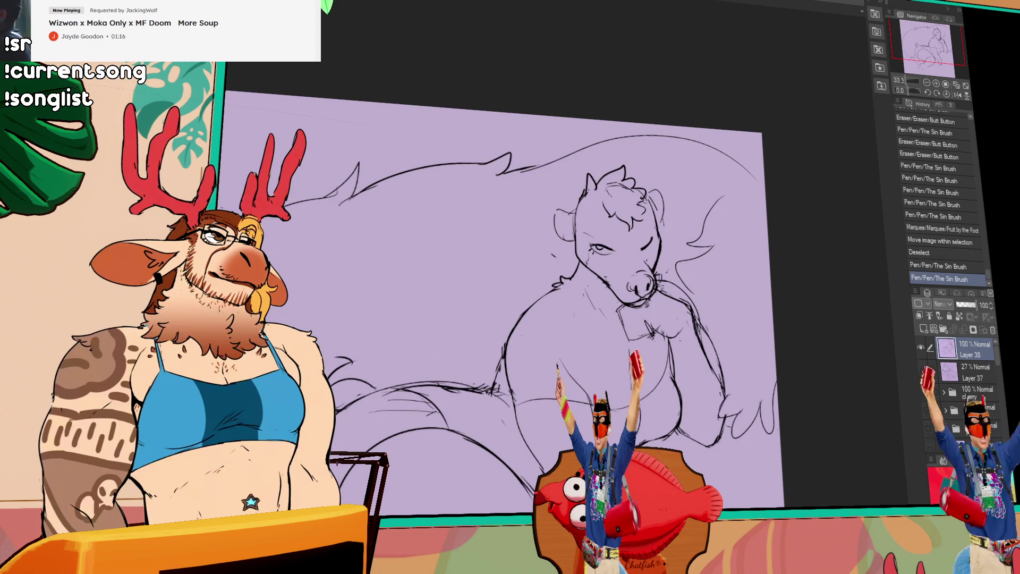
{"action": "scroll", "coordinate": [506, 284], "scroll_direction": "down", "scroll_amount": 2}
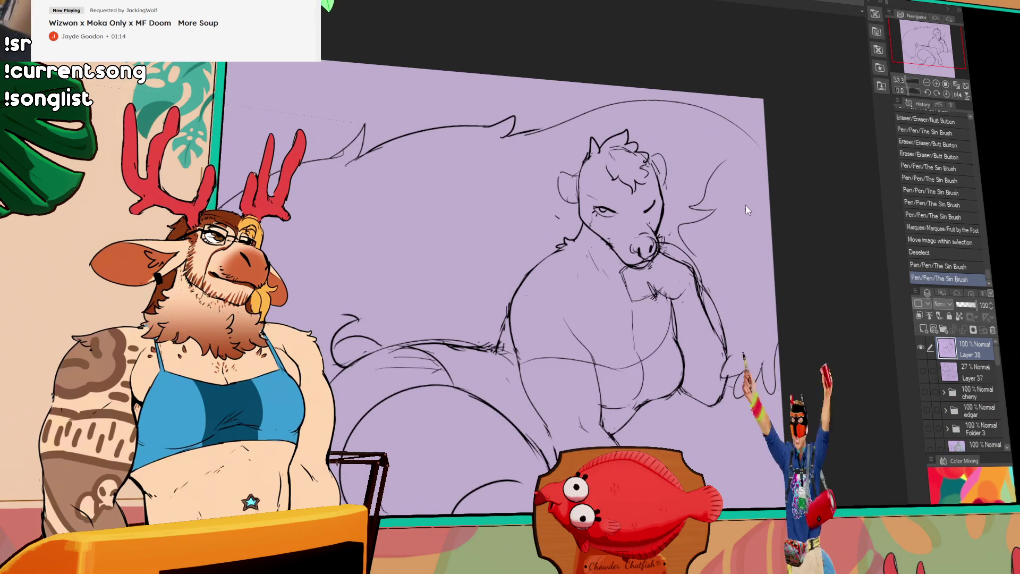
{"action": "scroll", "coordinate": [745, 205], "scroll_direction": "down", "scroll_amount": 2}
{"action": "scroll", "coordinate": [745, 205], "scroll_direction": "down", "scroll_amount": 3}
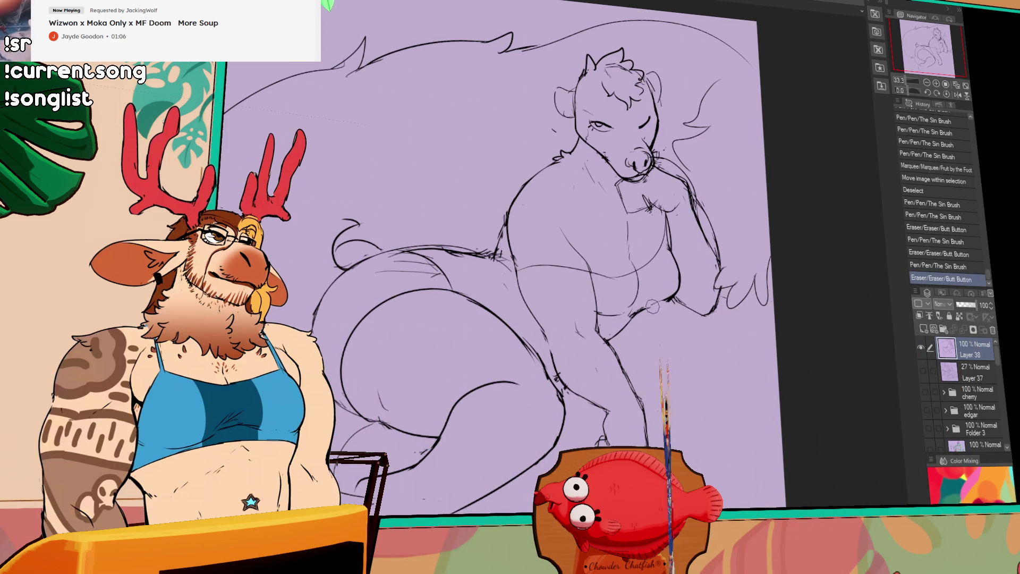
Step: Add pen strokes near the hand and snout, undoing one stray mark
{"action": "left_click_drag", "start_coordinate": [447, 319], "coordinate": [479, 335]}
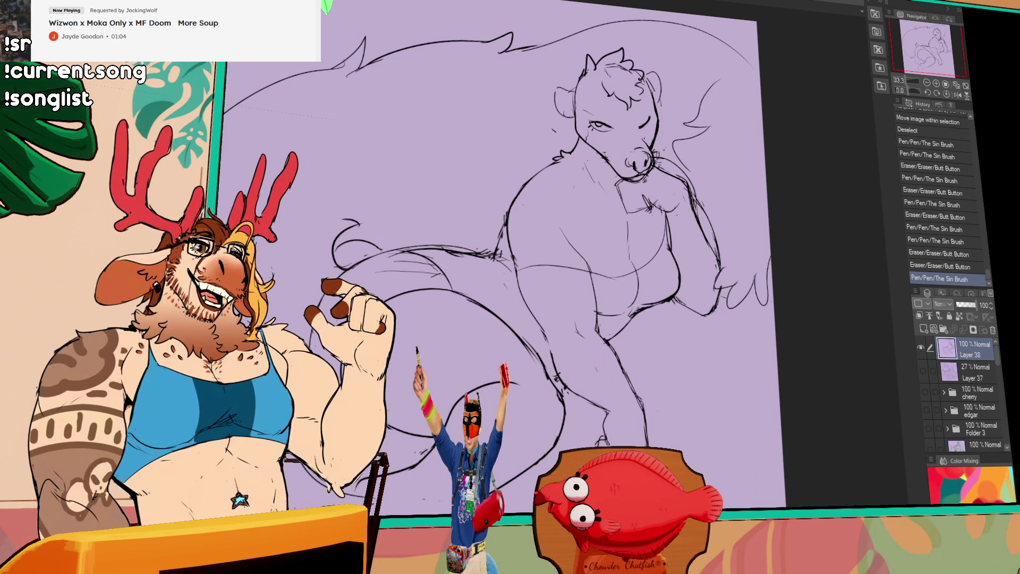
{"action": "left_click_drag", "start_coordinate": [447, 390], "coordinate": [520, 380]}
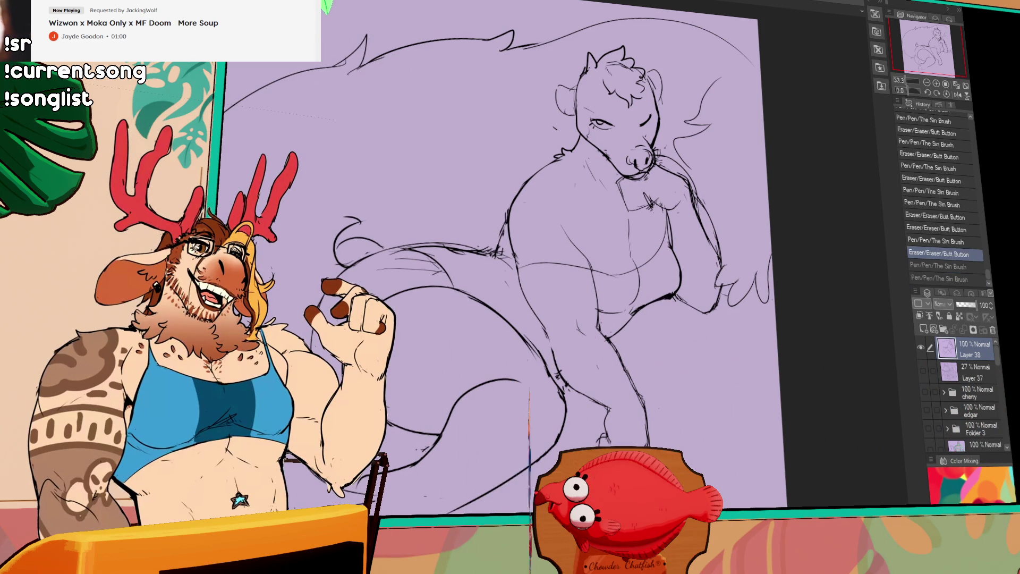
{"action": "left_click_drag", "start_coordinate": [446, 391], "coordinate": [510, 382]}
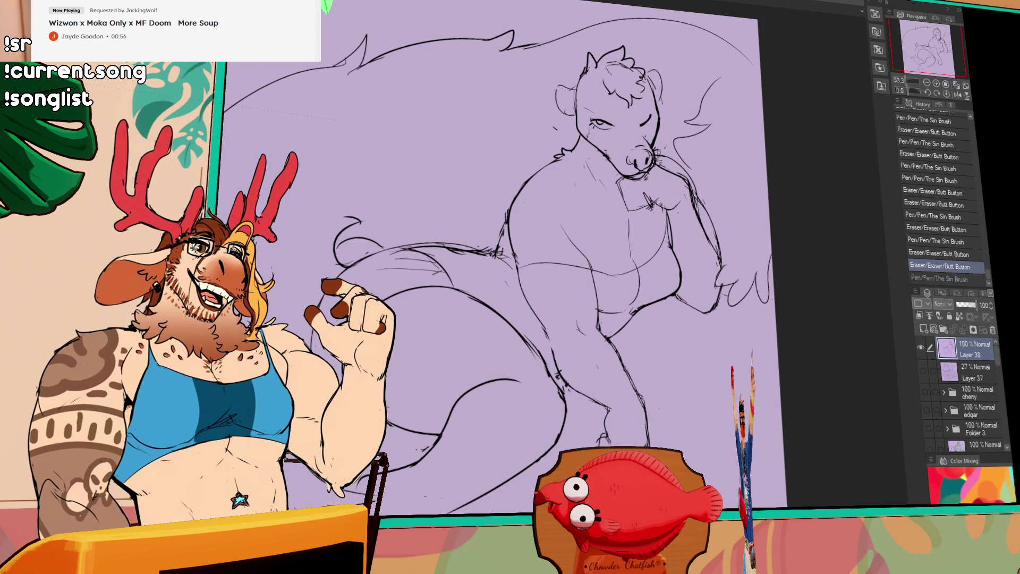
{"action": "left_click_drag", "start_coordinate": [616, 310], "coordinate": [631, 304]}
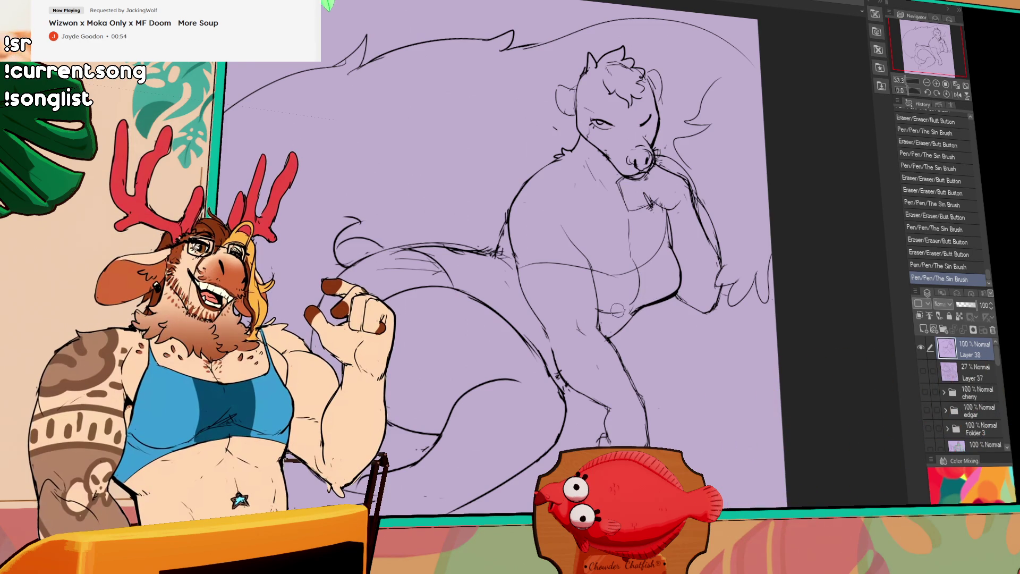
{"action": "key", "text": "ctrl+z"}
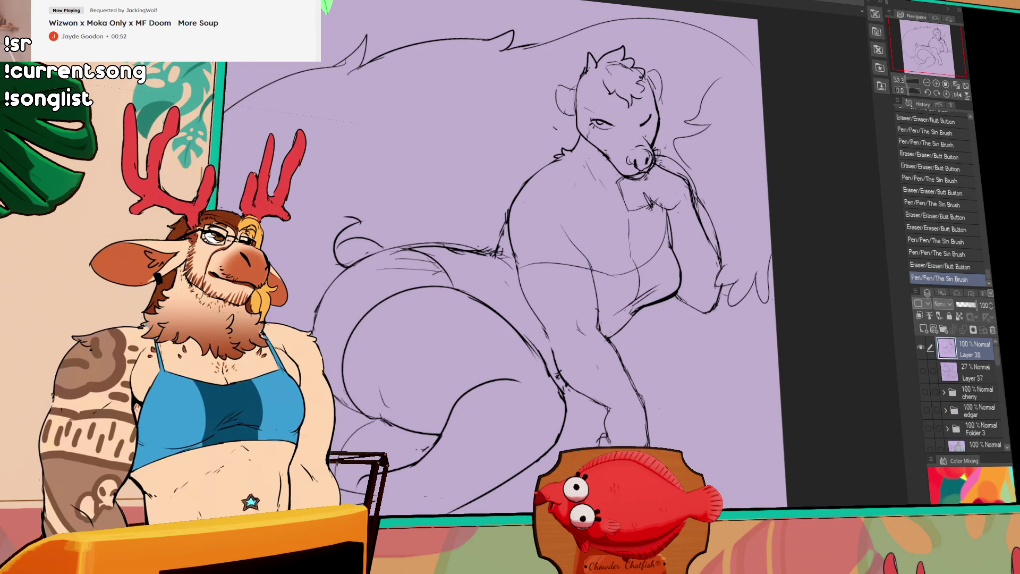
{"action": "left_click_drag", "start_coordinate": [625, 320], "coordinate": [638, 316]}
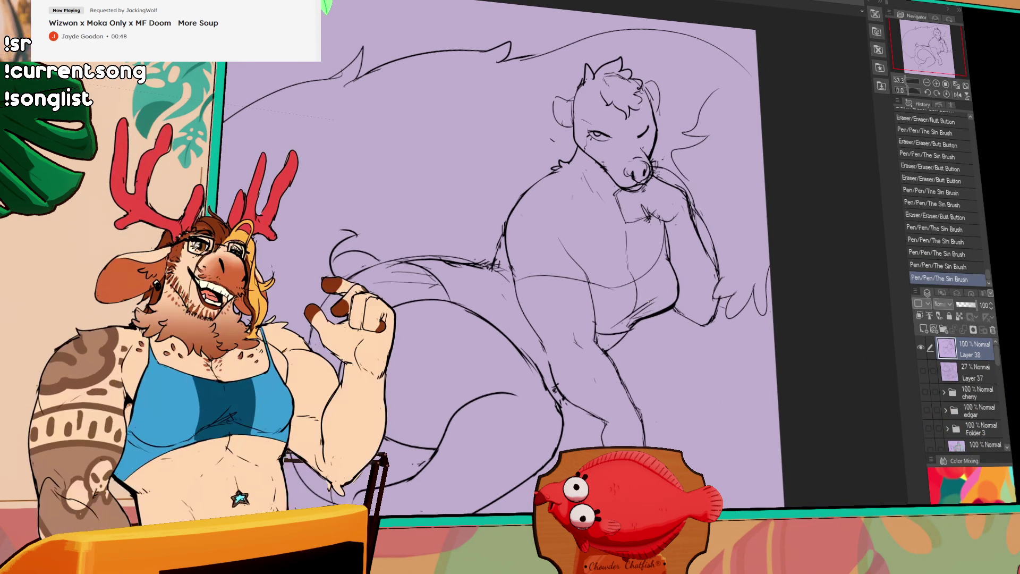
{"action": "left_click_drag", "start_coordinate": [478, 278], "coordinate": [497, 282]}
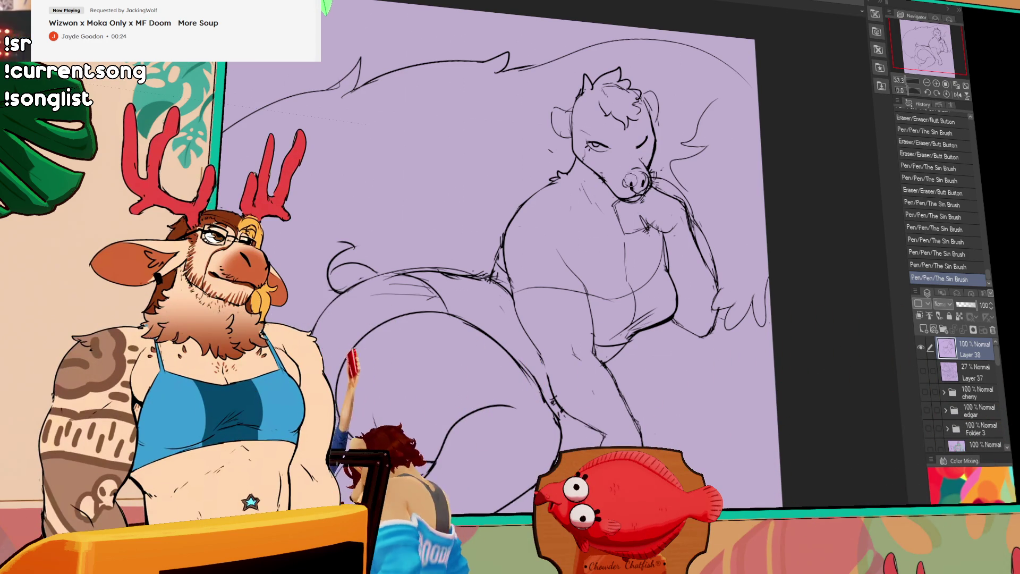
{"action": "left_click_drag", "start_coordinate": [618, 180], "coordinate": [629, 192]}
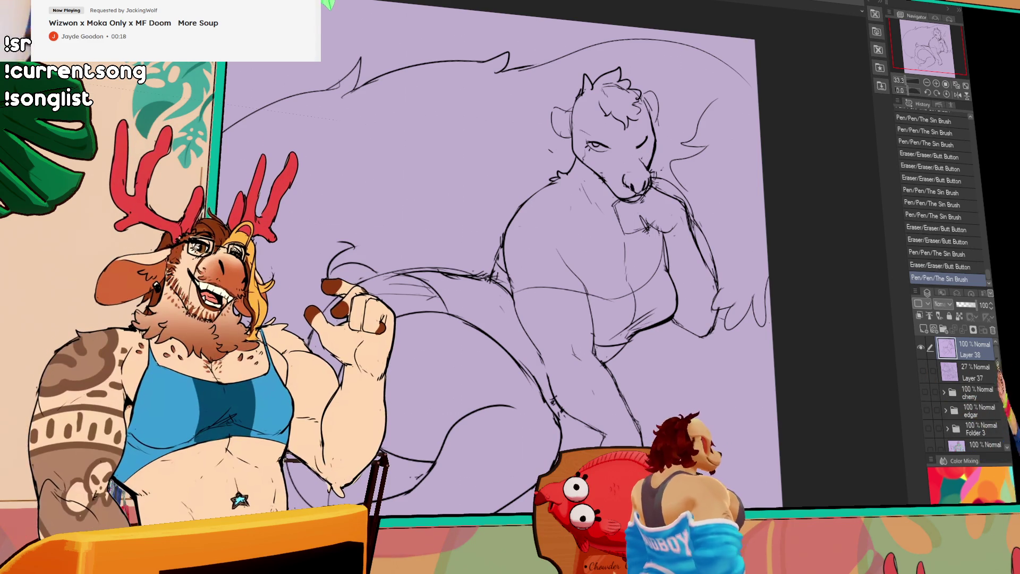
{"action": "left_click_drag", "start_coordinate": [638, 171], "coordinate": [649, 183]}
Step: Refine the curled tail lines and erase part of the back line work
{"action": "left_click_drag", "start_coordinate": [542, 390], "coordinate": [554, 399]}
{"action": "left_click_drag", "start_coordinate": [549, 390], "coordinate": [556, 403]}
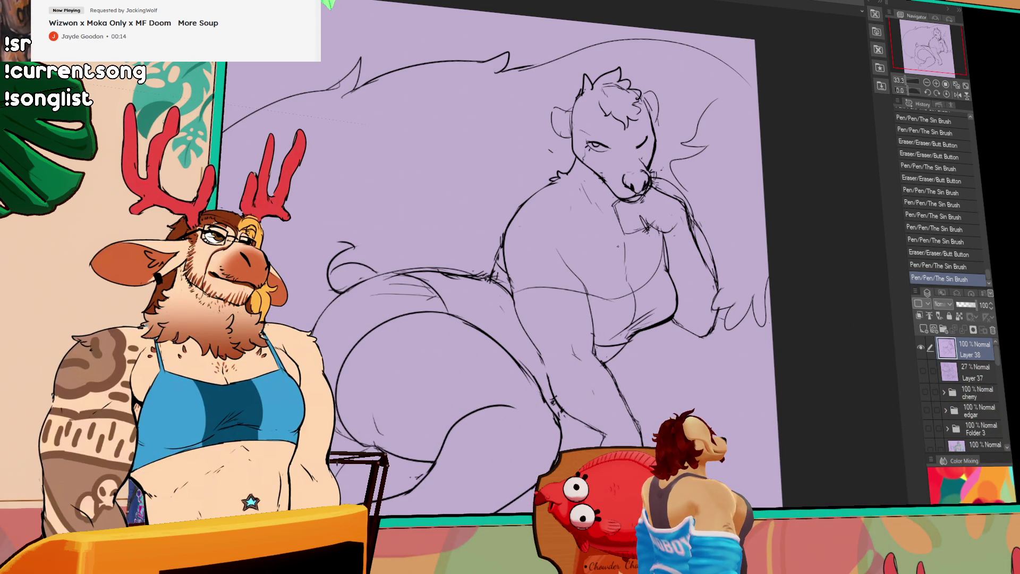
{"action": "left_click_drag", "start_coordinate": [637, 243], "coordinate": [630, 274]}
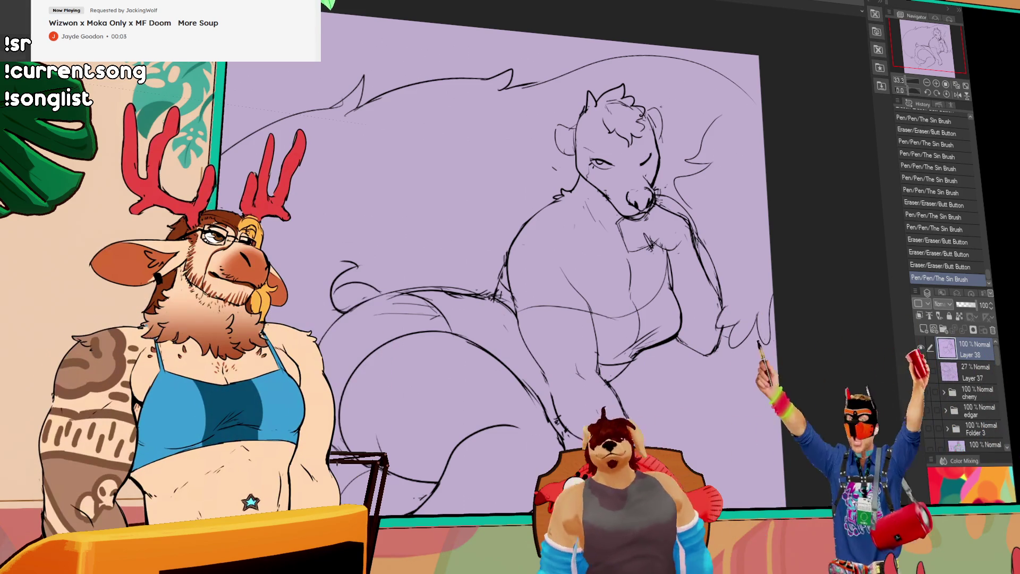
{"action": "left_click_drag", "start_coordinate": [606, 159], "coordinate": [630, 171]}
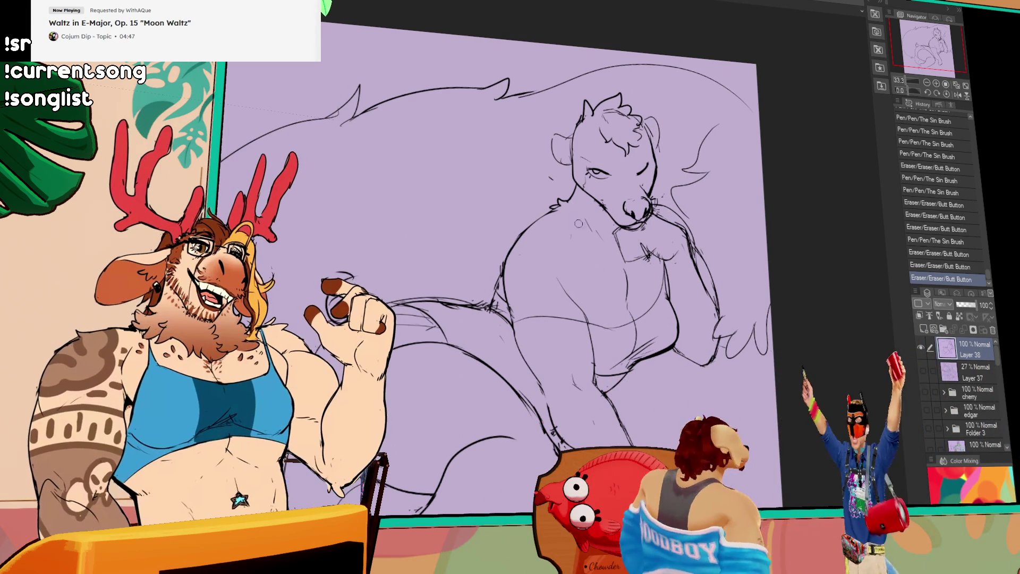
Step: Erase the old back line and redraw a cleaner line along the back
{"action": "left_click_drag", "start_coordinate": [447, 192], "coordinate": [470, 184]}
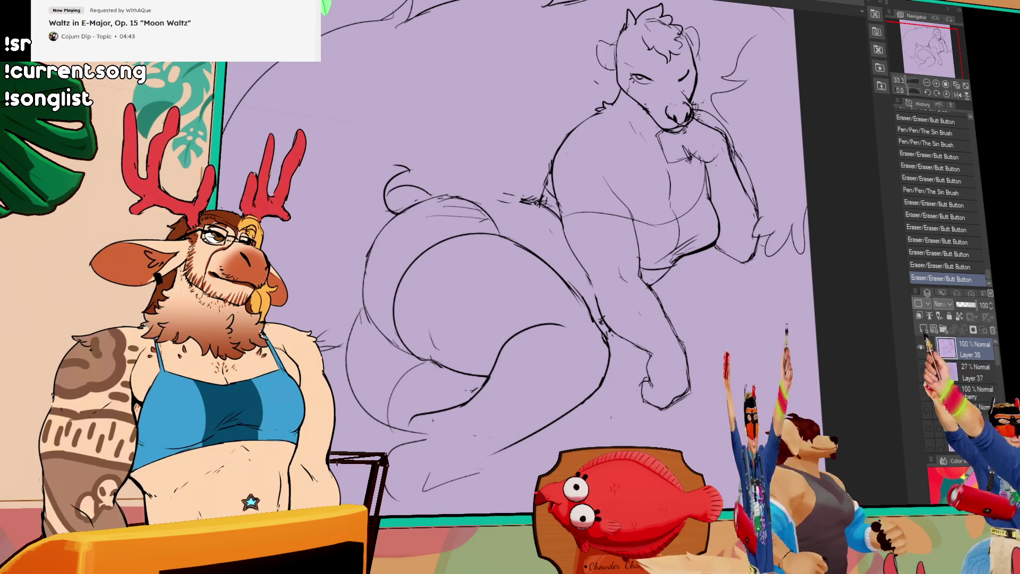
{"action": "left_click_drag", "start_coordinate": [414, 198], "coordinate": [538, 199]}
{"action": "left_click_drag", "start_coordinate": [471, 198], "coordinate": [546, 201]}
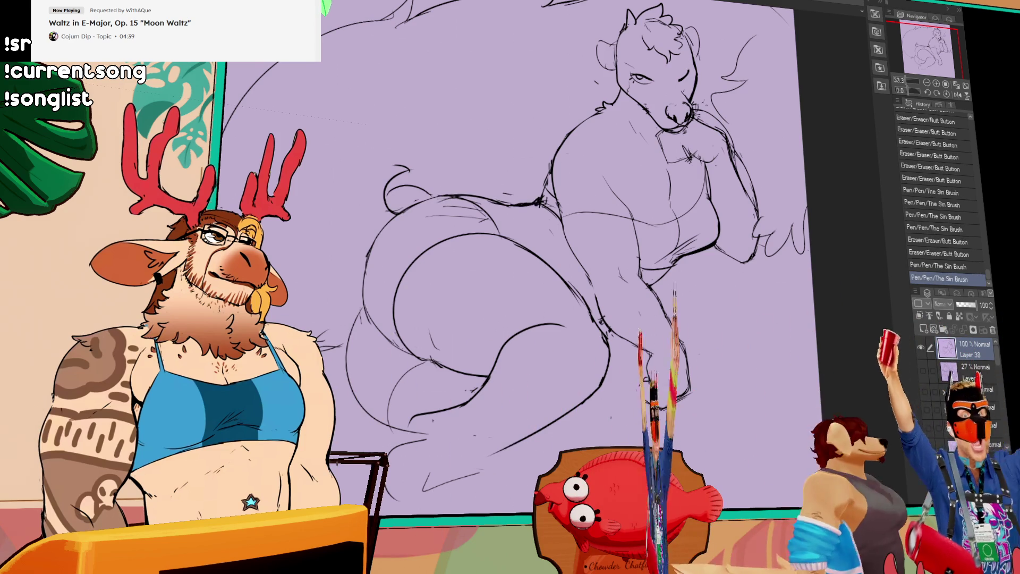
{"action": "scroll", "coordinate": [558, 320], "scroll_direction": "down", "scroll_amount": 1}
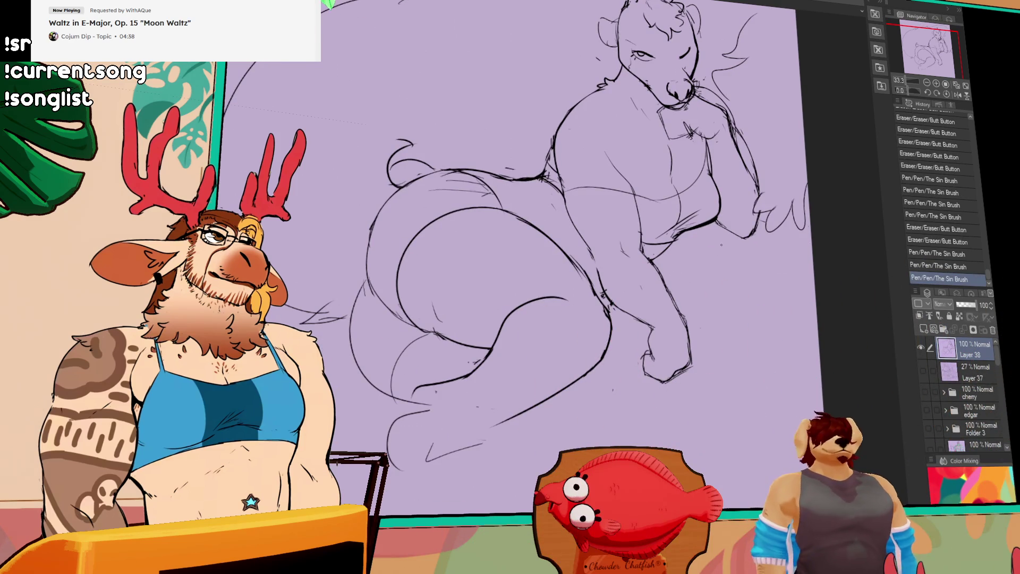
Step: Erase and redraw stray body and hip lines, dropping the final pen stroke
{"action": "left_click_drag", "start_coordinate": [710, 283], "coordinate": [680, 261]}
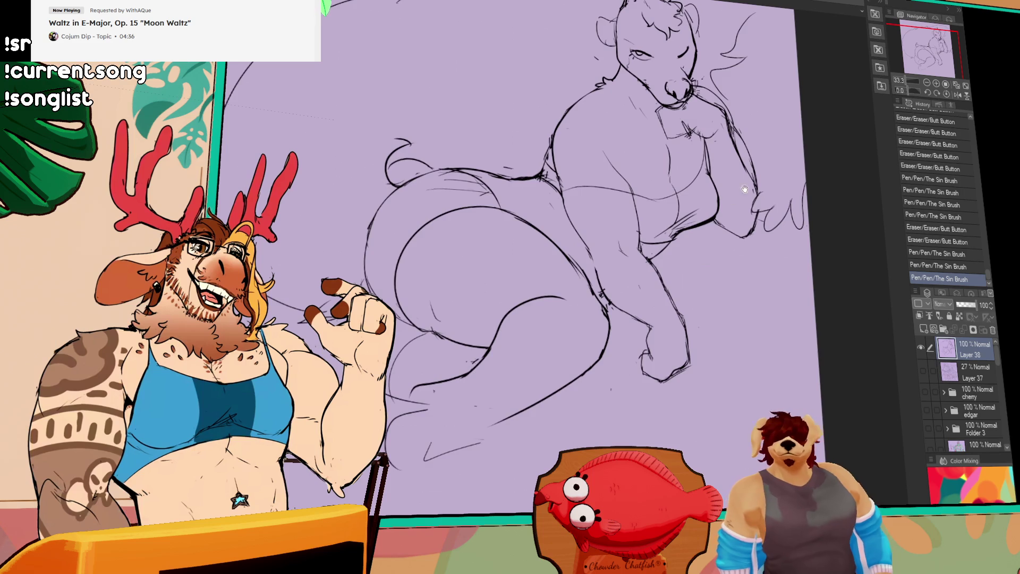
{"action": "mouse_move", "coordinate": [570, 302]}
{"action": "left_mouse_down"}
{"action": "mouse_move", "coordinate": [580, 306]}
{"action": "mouse_move", "coordinate": [586, 351]}
{"action": "left_mouse_up"}
{"action": "key", "text": "ctrl+z"}
{"action": "left_click_drag", "start_coordinate": [570, 307], "coordinate": [586, 355]}
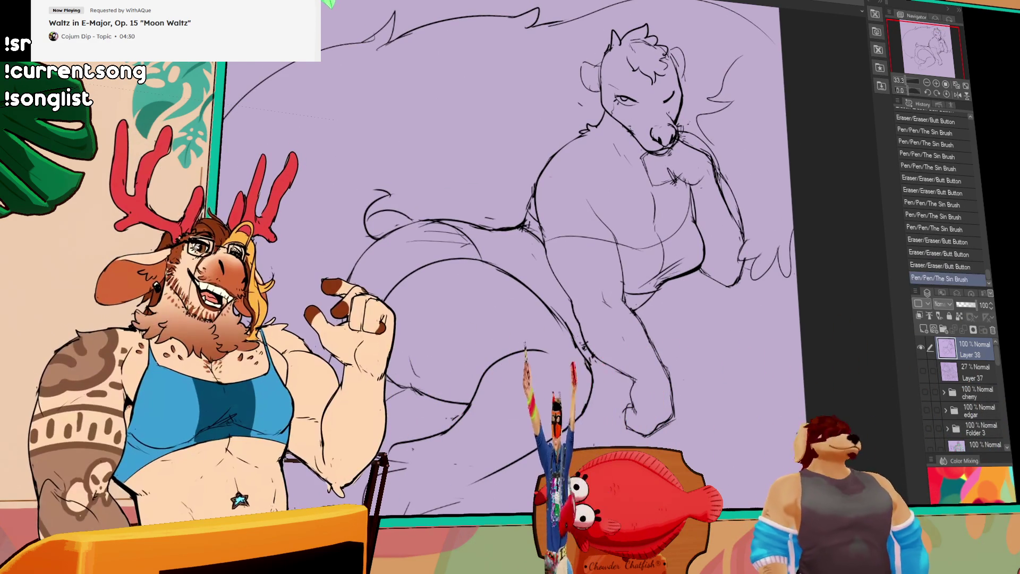
{"action": "scroll", "coordinate": [705, 314], "scroll_direction": "down", "scroll_amount": 2}
{"action": "scroll", "coordinate": [705, 314], "scroll_direction": "down", "scroll_amount": 1}
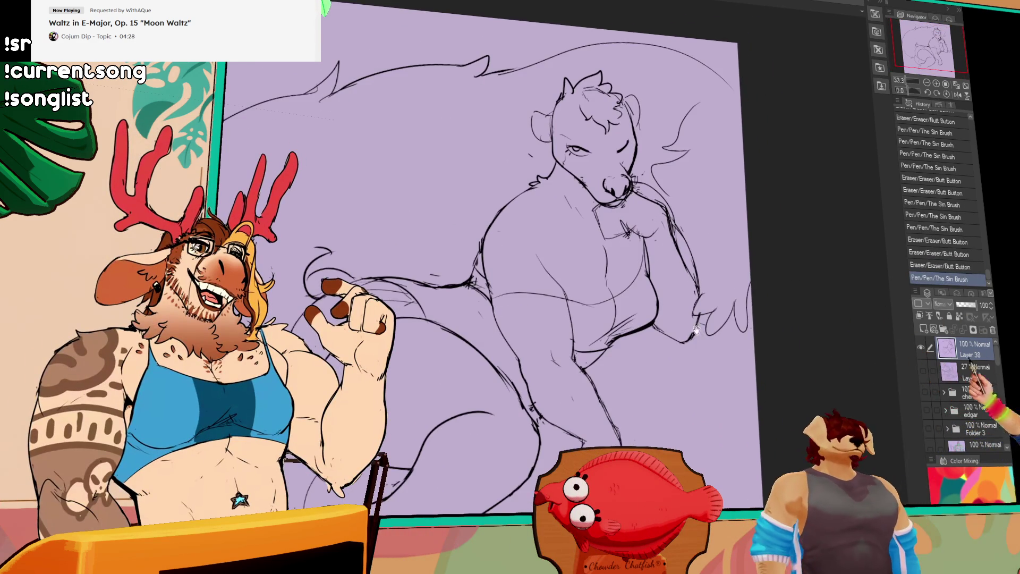
{"action": "key", "text": "ctrl+z"}
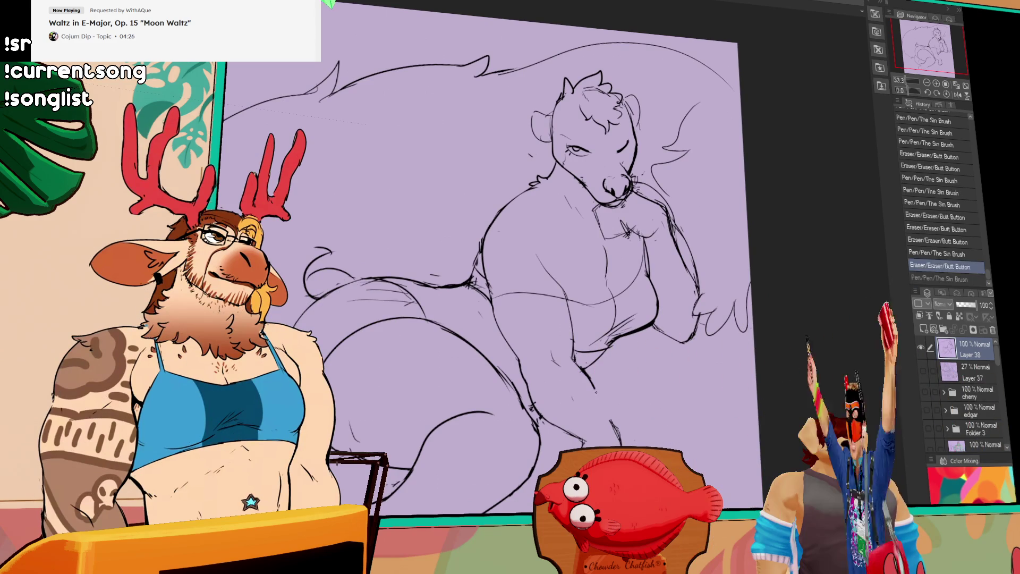
{"action": "scroll", "coordinate": [620, 304], "scroll_direction": "up", "scroll_amount": 1}
{"action": "scroll", "coordinate": [620, 304], "scroll_direction": "up", "scroll_amount": 1}
{"action": "scroll", "coordinate": [620, 304], "scroll_direction": "up", "scroll_amount": 1}
Step: Erase part of the hind foot outline and redraw it with bolder strokes
{"action": "left_click_drag", "start_coordinate": [559, 355], "coordinate": [567, 370]}
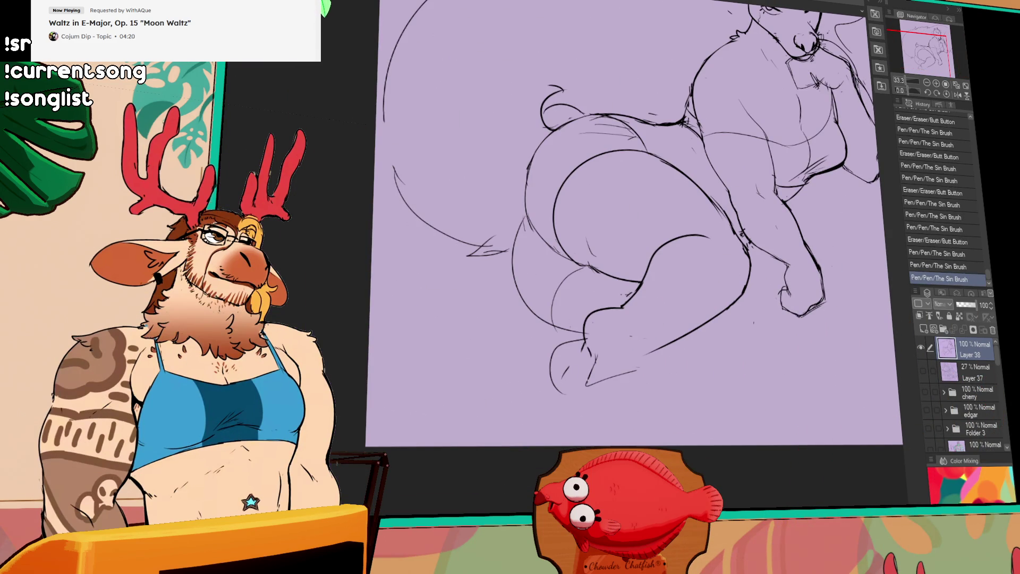
{"action": "left_click_drag", "start_coordinate": [598, 368], "coordinate": [633, 368]}
{"action": "left_click_drag", "start_coordinate": [585, 399], "coordinate": [642, 375]}
{"action": "left_click_drag", "start_coordinate": [677, 346], "coordinate": [639, 290]}
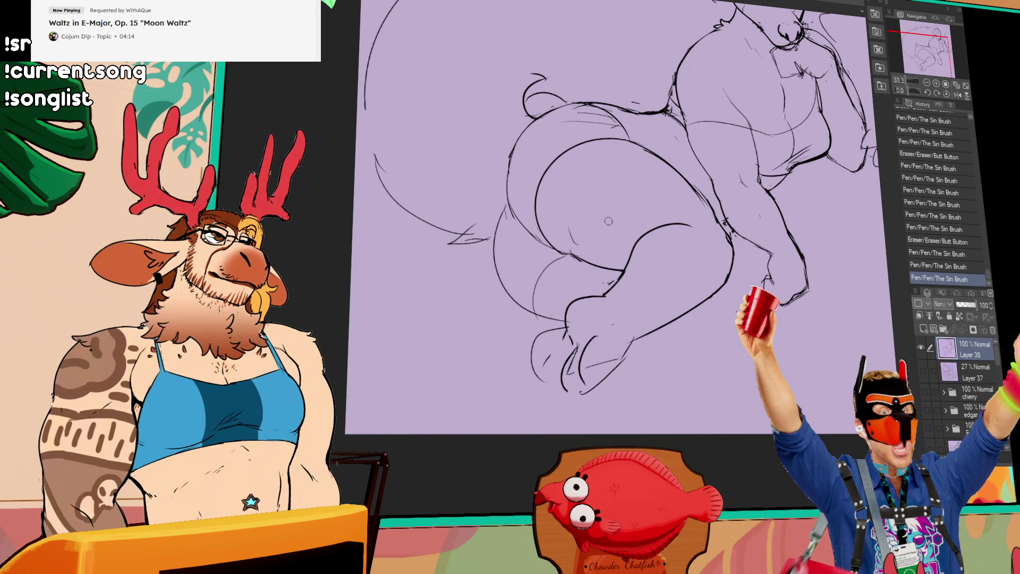
{"action": "left_click_drag", "start_coordinate": [593, 339], "coordinate": [582, 327]}
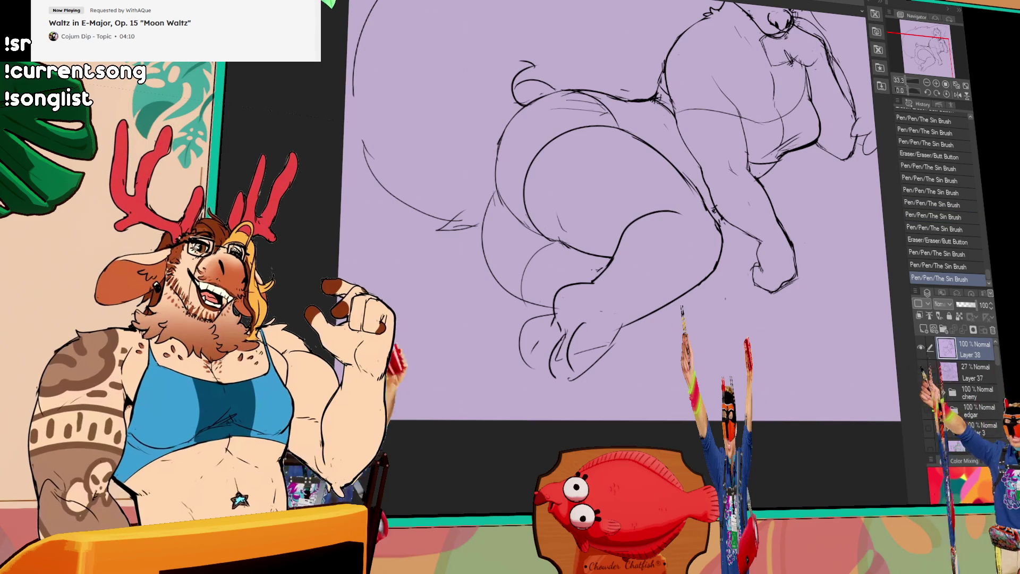
{"action": "left_click_drag", "start_coordinate": [674, 285], "coordinate": [677, 280]}
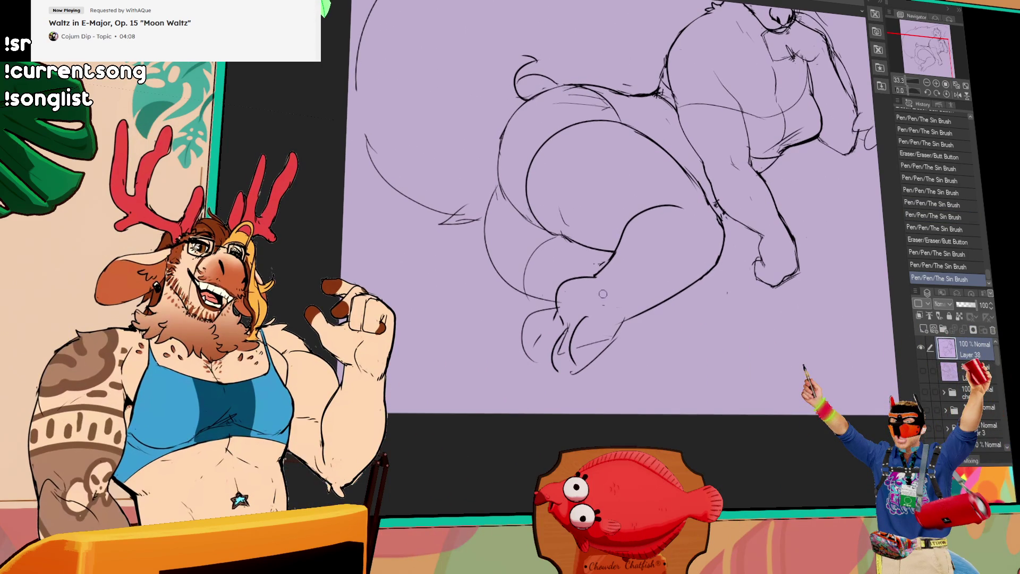
{"action": "mouse_move", "coordinate": [588, 322]}
{"action": "left_mouse_down"}
{"action": "mouse_move", "coordinate": [567, 322]}
{"action": "mouse_move", "coordinate": [559, 355]}
{"action": "left_mouse_up"}
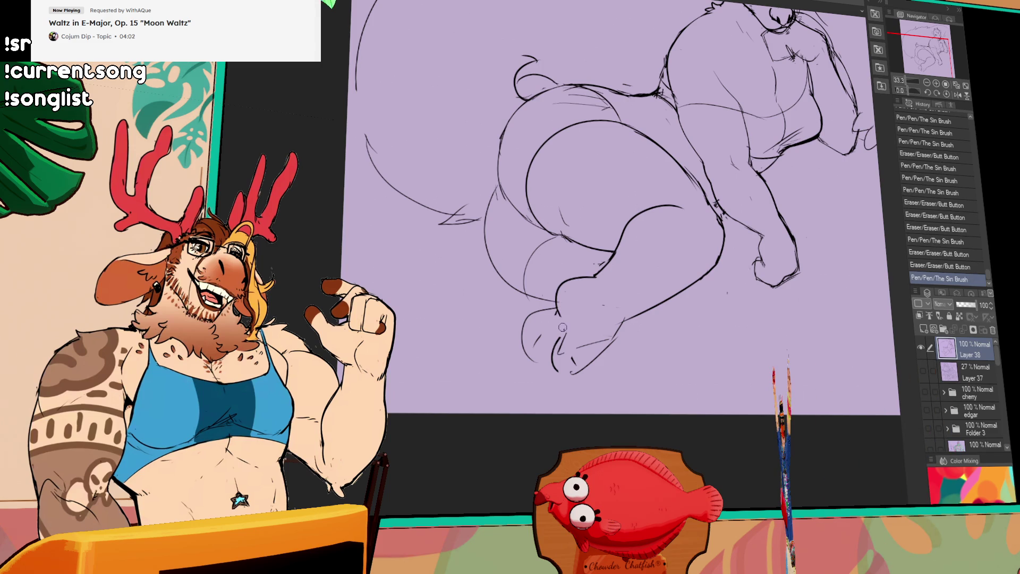
{"action": "left_click_drag", "start_coordinate": [558, 327], "coordinate": [570, 355]}
{"action": "left_click_drag", "start_coordinate": [562, 338], "coordinate": [574, 355]}
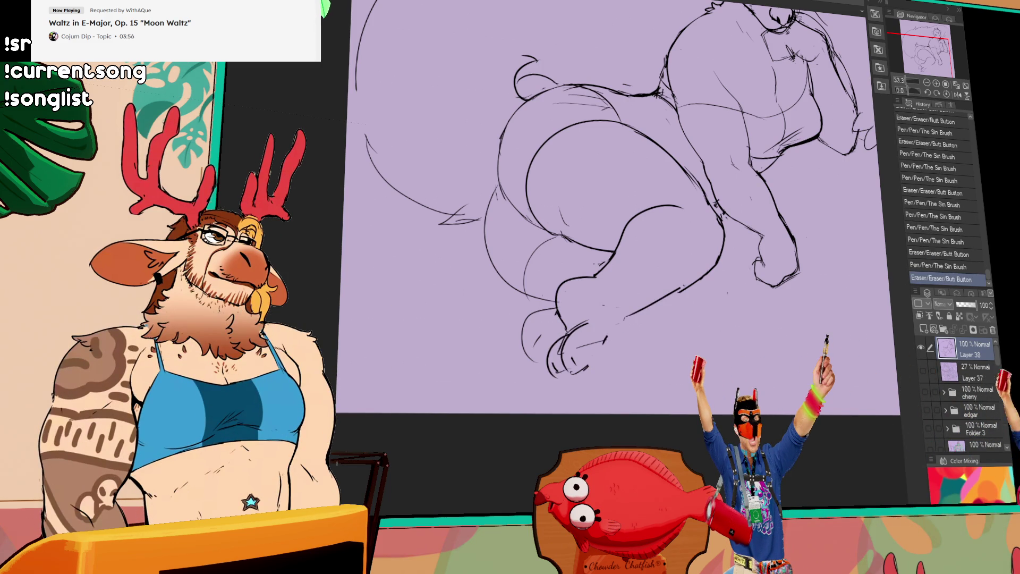
{"action": "mouse_move", "coordinate": [593, 323]}
{"action": "left_mouse_down"}
{"action": "mouse_move", "coordinate": [614, 351]}
{"action": "mouse_move", "coordinate": [619, 322]}
{"action": "left_mouse_up"}
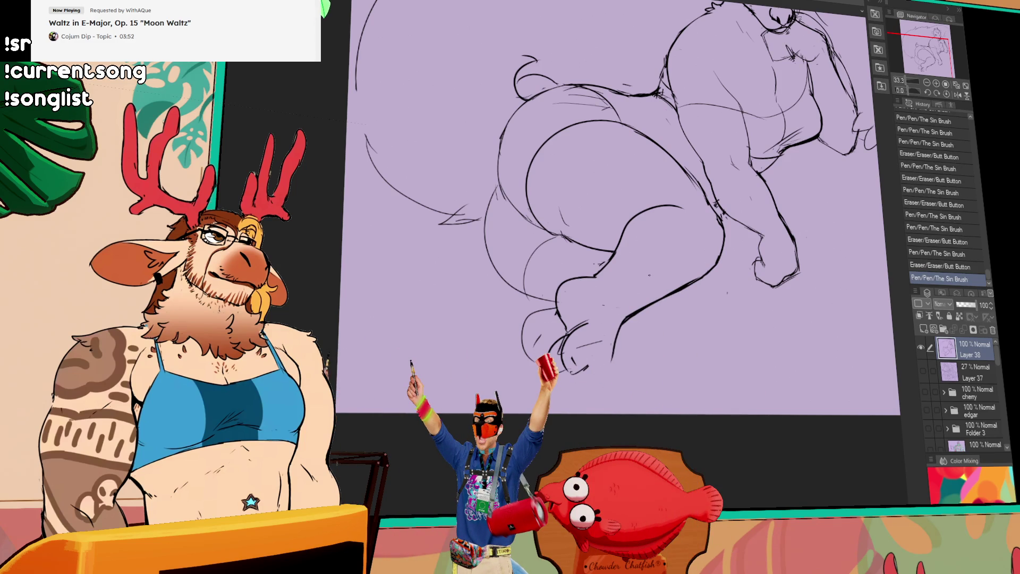
{"action": "scroll", "coordinate": [617, 338], "scroll_direction": "down", "scroll_amount": 1}
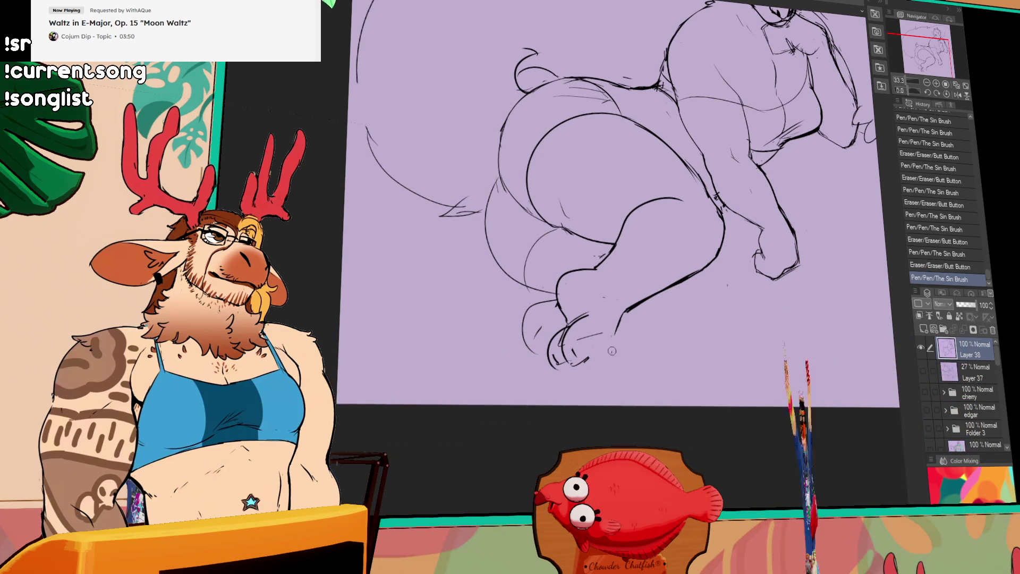
Step: Add cleaner strokes around the foot and toe outlines
{"action": "left_click_drag", "start_coordinate": [617, 318], "coordinate": [604, 374]}
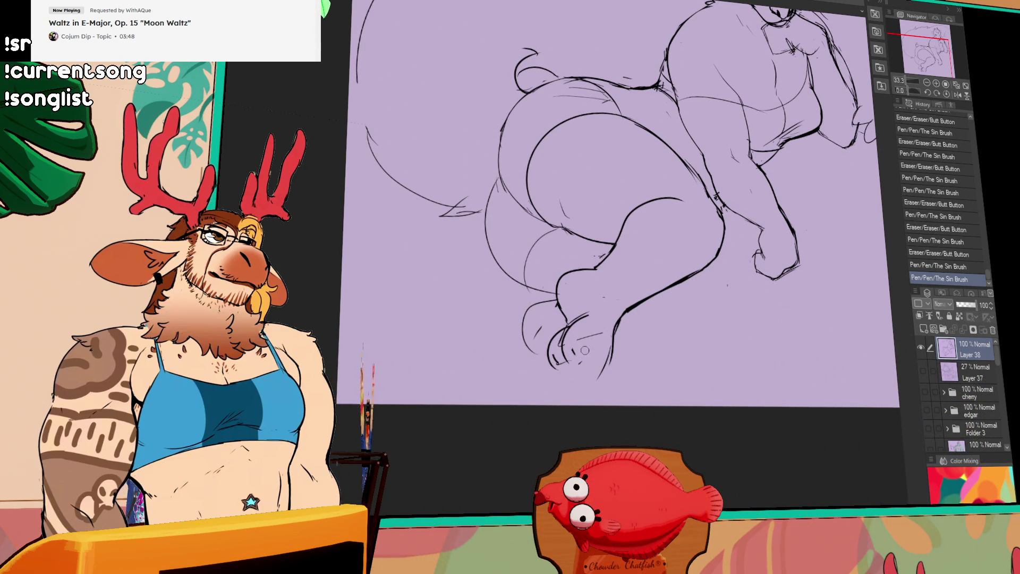
{"action": "left_click_drag", "start_coordinate": [594, 328], "coordinate": [586, 351]}
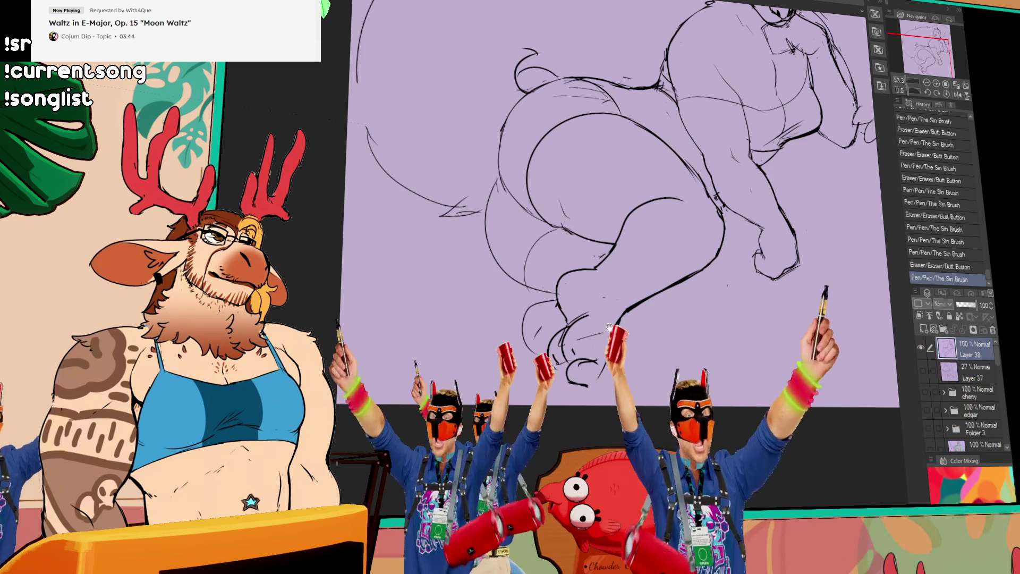
{"action": "mouse_move", "coordinate": [552, 350]}
{"action": "left_mouse_down"}
{"action": "mouse_move", "coordinate": [589, 356]}
{"action": "mouse_move", "coordinate": [564, 353]}
{"action": "mouse_move", "coordinate": [594, 347]}
{"action": "mouse_move", "coordinate": [567, 344]}
{"action": "left_mouse_up"}
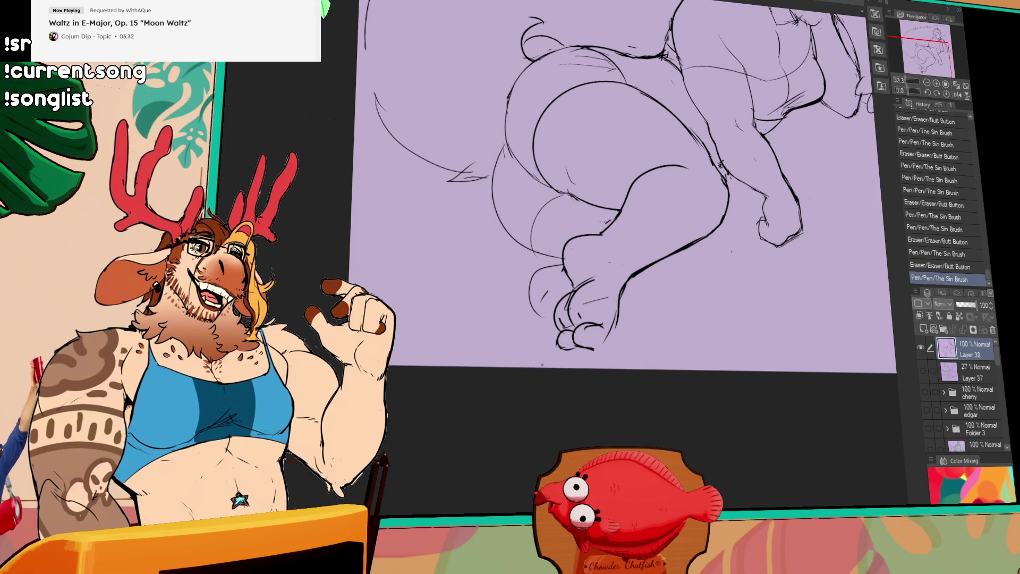
{"action": "left_click_drag", "start_coordinate": [550, 340], "coordinate": [561, 331]}
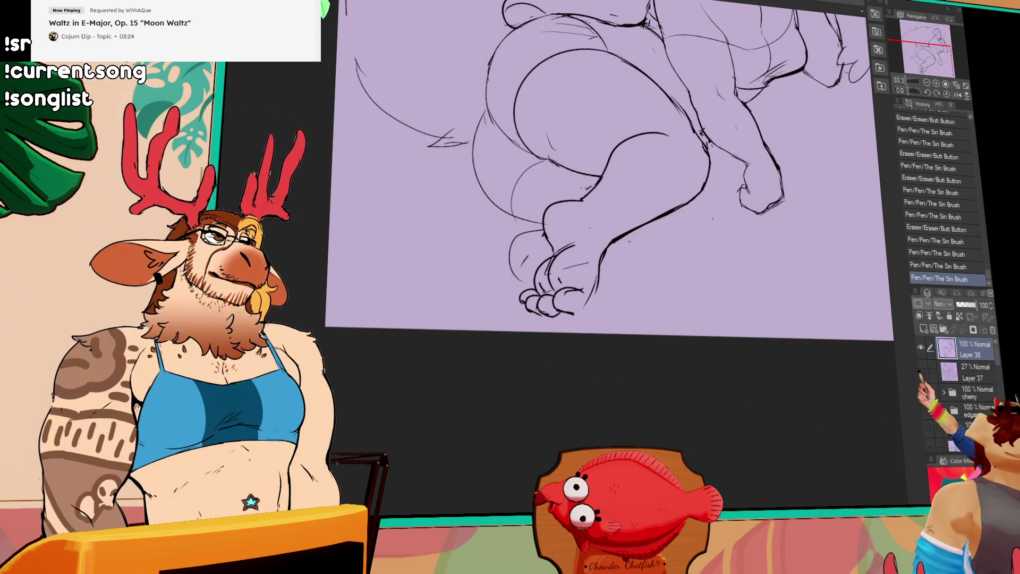
{"action": "left_click_drag", "start_coordinate": [580, 287], "coordinate": [583, 293]}
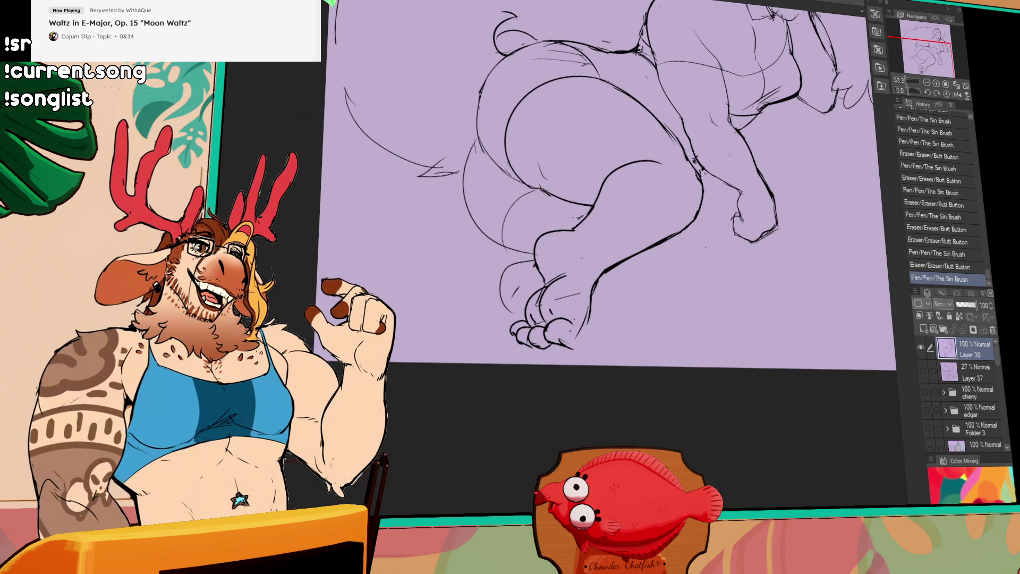
{"action": "left_click_drag", "start_coordinate": [548, 320], "coordinate": [568, 326]}
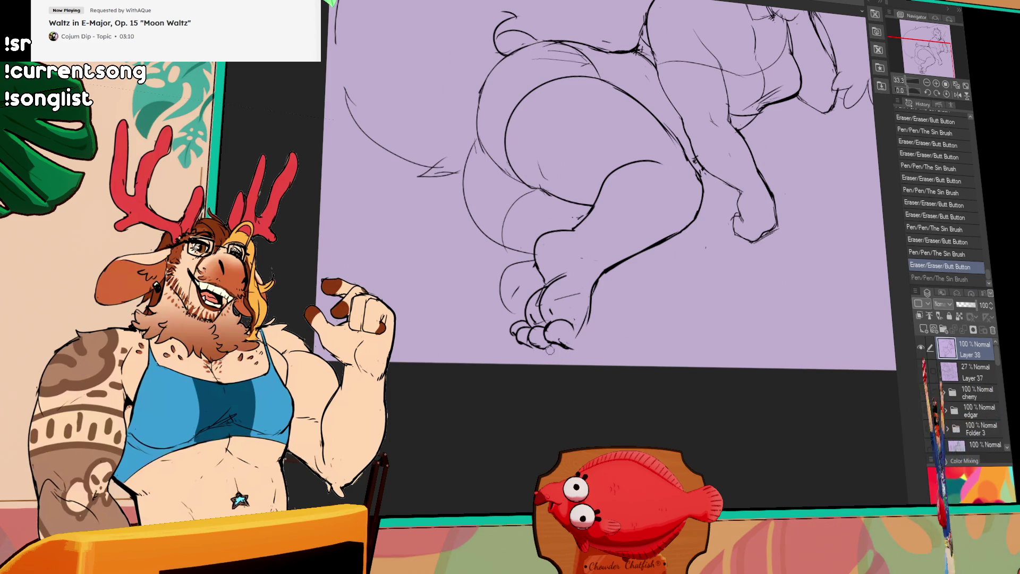
{"action": "left_click_drag", "start_coordinate": [582, 303], "coordinate": [591, 315]}
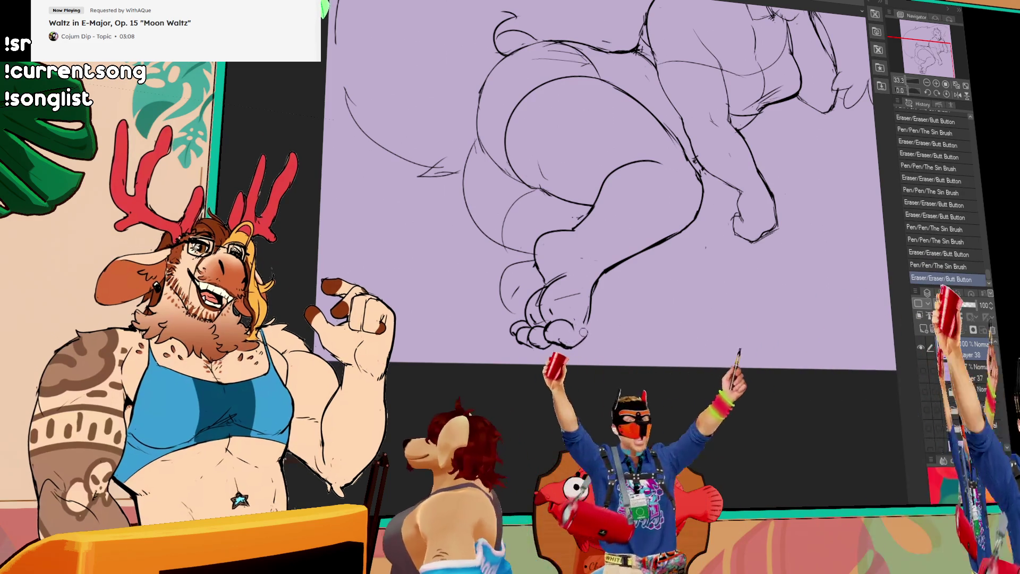
{"action": "left_click_drag", "start_coordinate": [563, 320], "coordinate": [574, 291]}
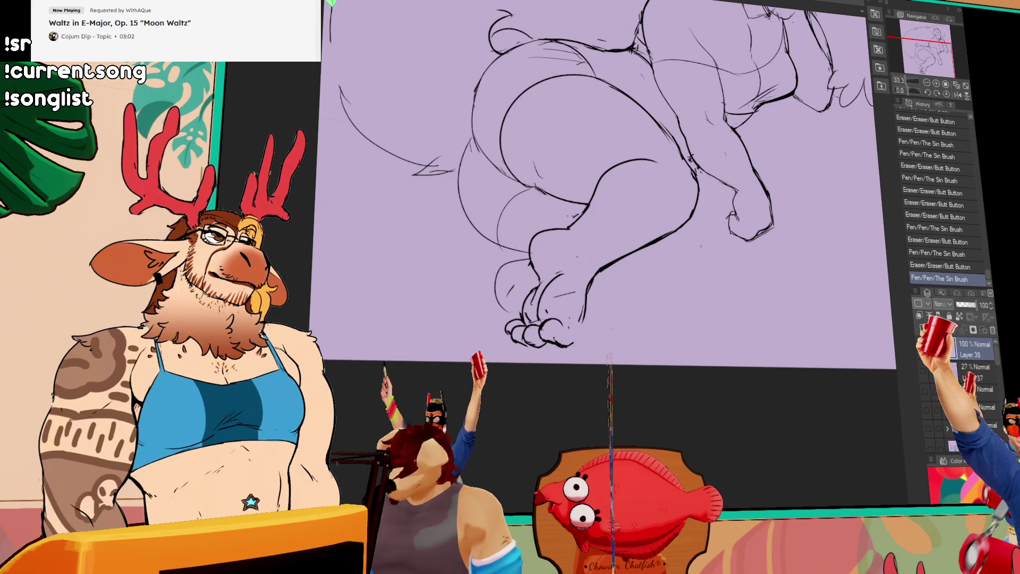
Step: Redo the last foot stroke and paste the Two Cougars sticker photo as reference
{"action": "key", "text": "ctrl+y"}
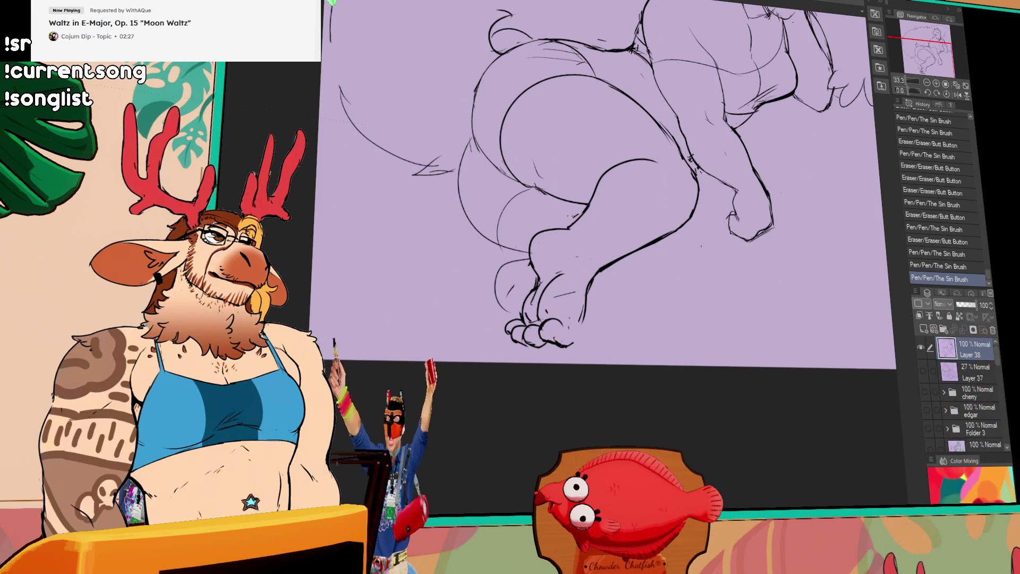
{"action": "key", "text": "ctrl+v"}
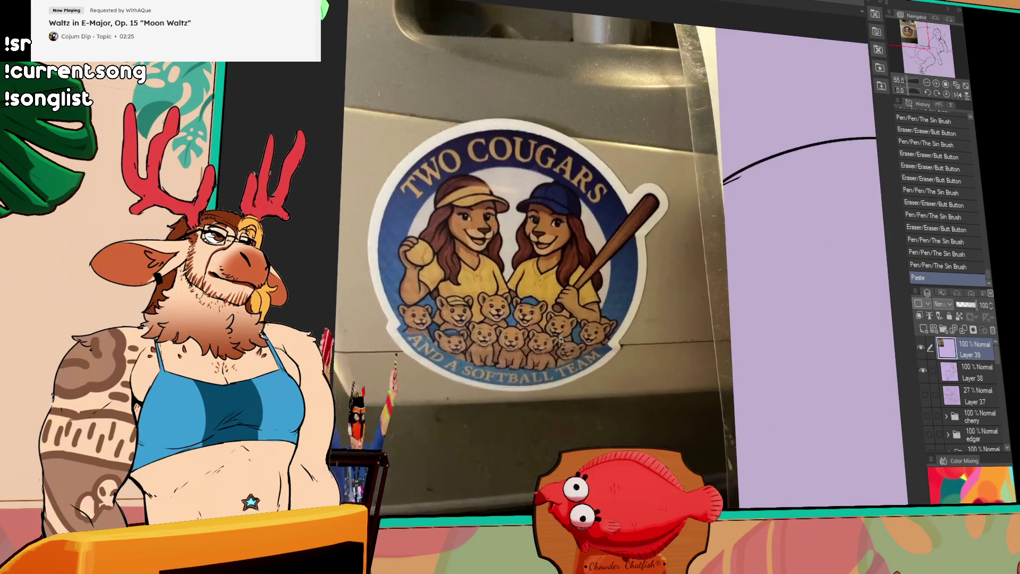
{"action": "scroll", "coordinate": [611, 376], "scroll_direction": "up", "scroll_amount": 2}
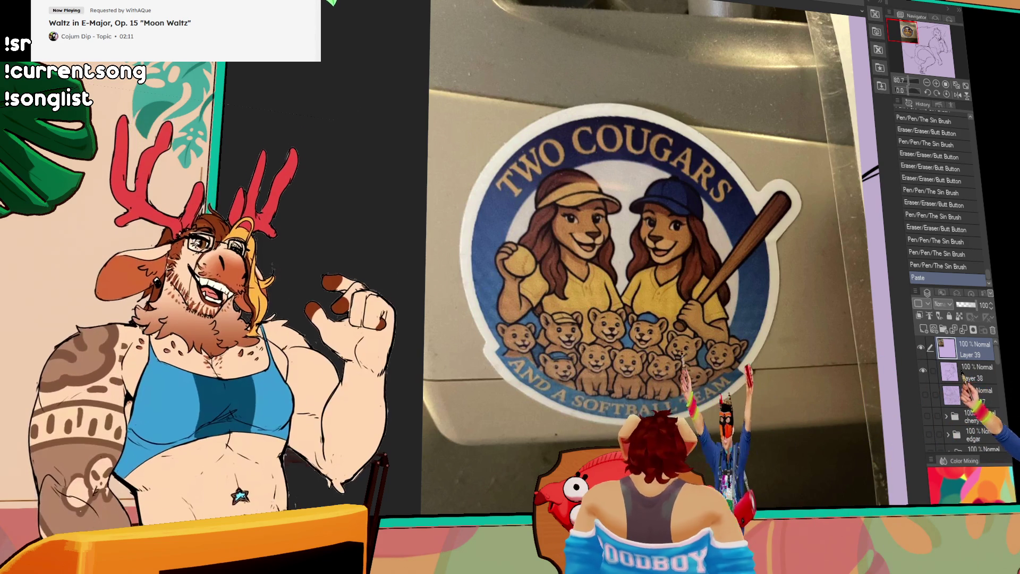
{"action": "scroll", "coordinate": [717, 304], "scroll_direction": "up", "scroll_amount": 2}
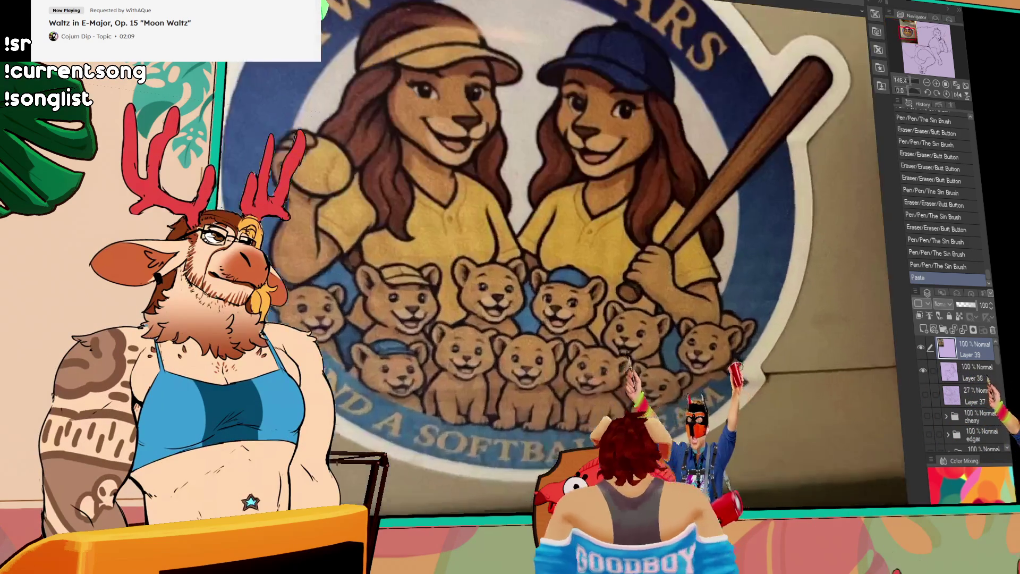
{"action": "scroll", "coordinate": [716, 304], "scroll_direction": "up", "scroll_amount": 3}
{"action": "scroll", "coordinate": [717, 304], "scroll_direction": "up", "scroll_amount": 2}
{"action": "scroll", "coordinate": [592, 393], "scroll_direction": "up", "scroll_amount": 1}
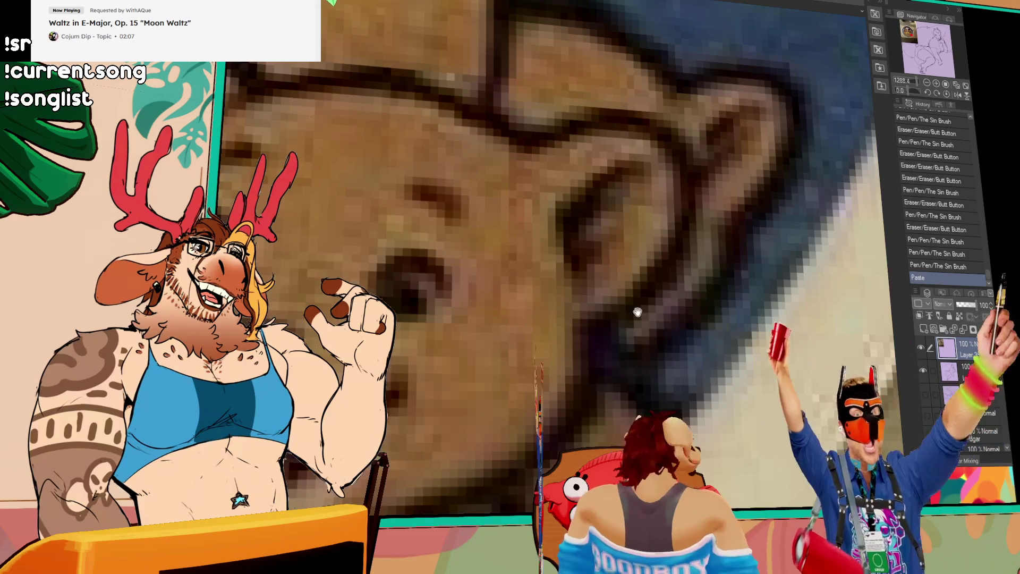
{"action": "scroll", "coordinate": [591, 392], "scroll_direction": "up", "scroll_amount": 1}
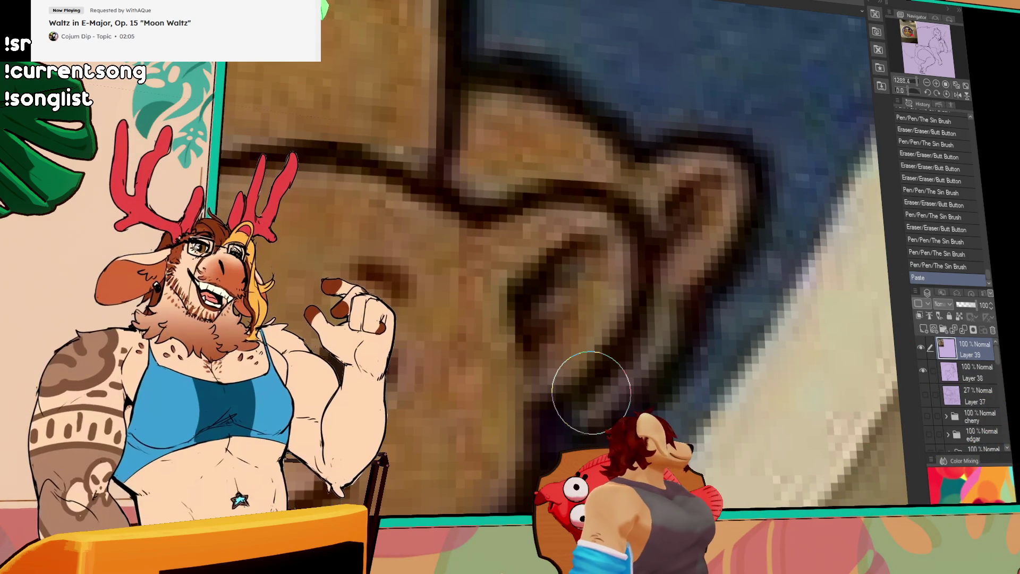
{"action": "scroll", "coordinate": [589, 360], "scroll_direction": "down", "scroll_amount": 3}
{"action": "scroll", "coordinate": [643, 268], "scroll_direction": "up", "scroll_amount": 2}
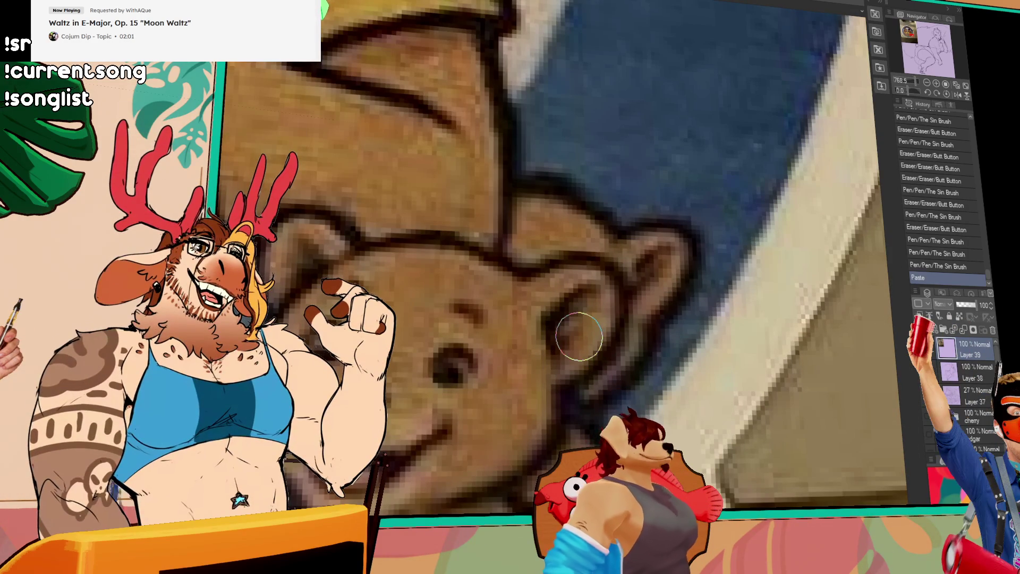
{"action": "scroll", "coordinate": [535, 317], "scroll_direction": "down", "scroll_amount": 3}
{"action": "scroll", "coordinate": [529, 323], "scroll_direction": "up", "scroll_amount": 3}
{"action": "scroll", "coordinate": [529, 323], "scroll_direction": "down", "scroll_amount": 3}
{"action": "scroll", "coordinate": [535, 334], "scroll_direction": "down", "scroll_amount": 2}
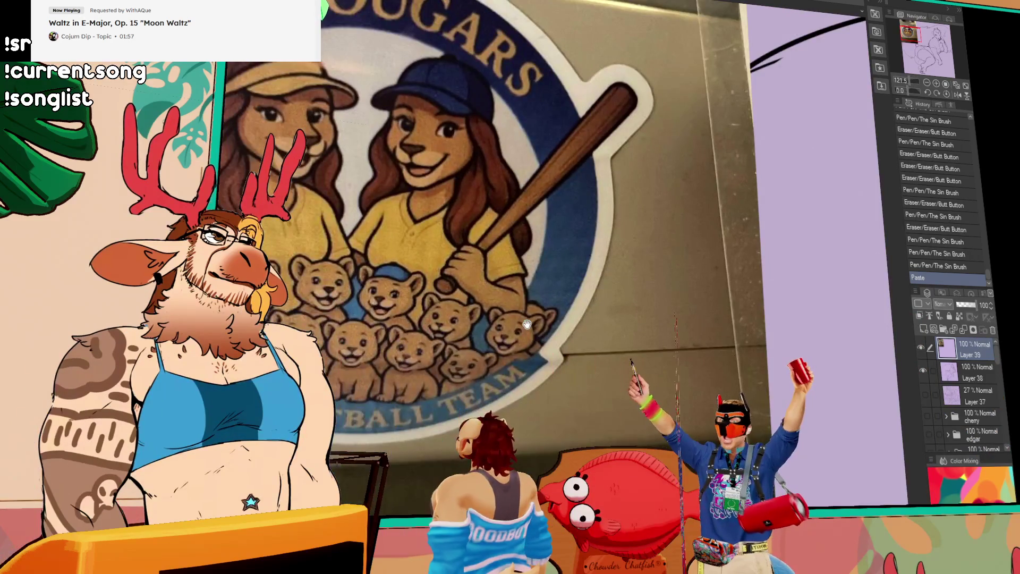
{"action": "scroll", "coordinate": [539, 348], "scroll_direction": "down", "scroll_amount": 1}
{"action": "scroll", "coordinate": [531, 345], "scroll_direction": "down", "scroll_amount": 1}
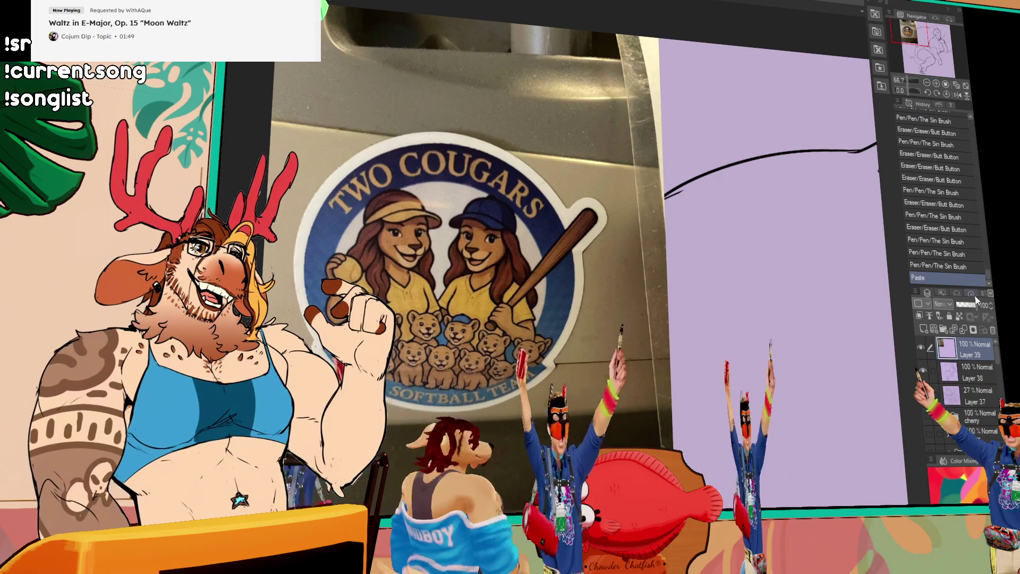
Step: Delete the pasted sticker photo layer, revealing the skunk sketch again
{"action": "left_click", "coordinate": [993, 333]}
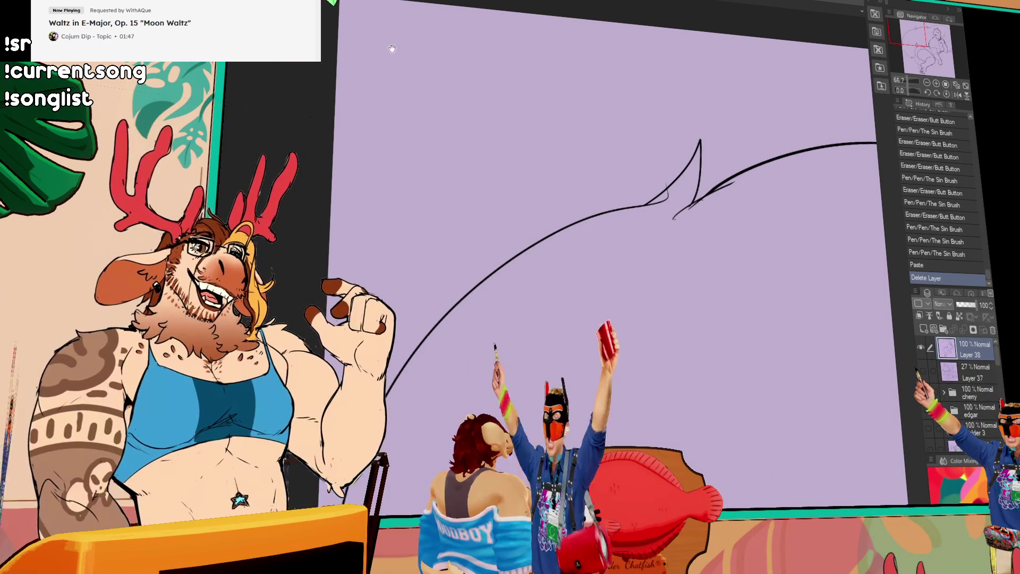
Step: Zoom in on the sketch and erase a small mark, comparing with undo and redo
{"action": "left_click_drag", "start_coordinate": [304, 80], "coordinate": [264, 87]}
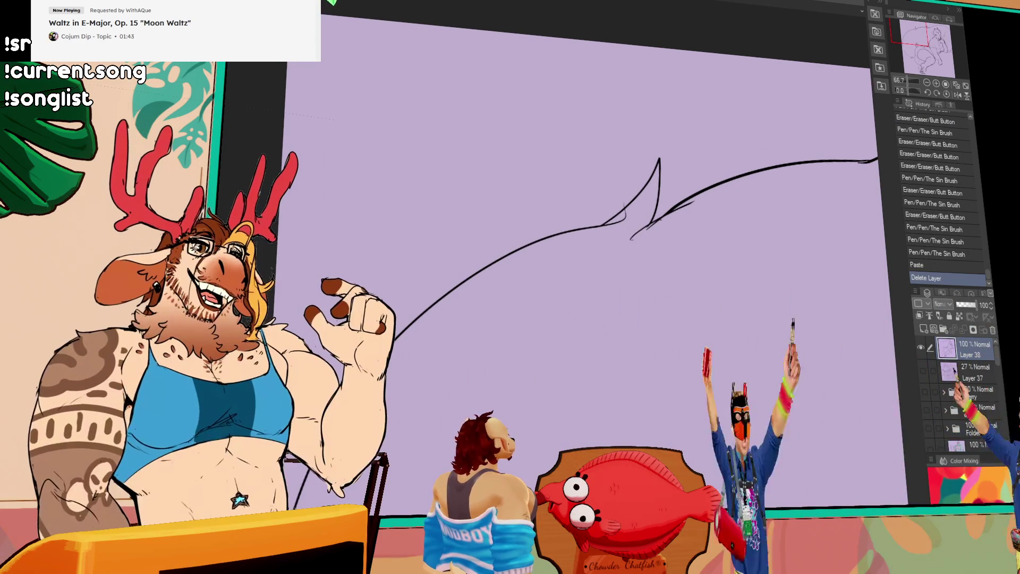
{"action": "left_click", "coordinate": [937, 86]}
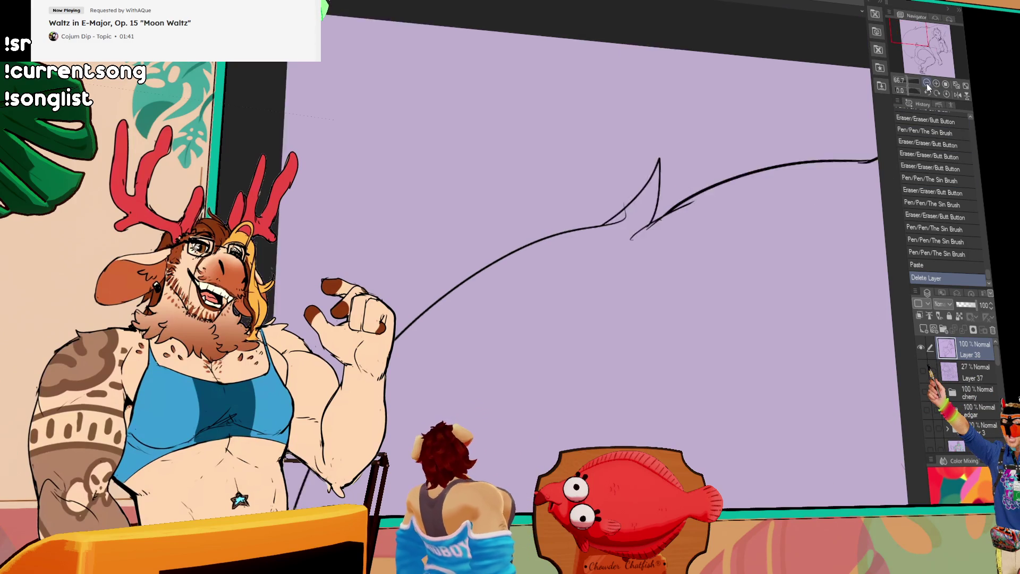
{"action": "scroll", "coordinate": [618, 325], "scroll_direction": "down", "scroll_amount": 4}
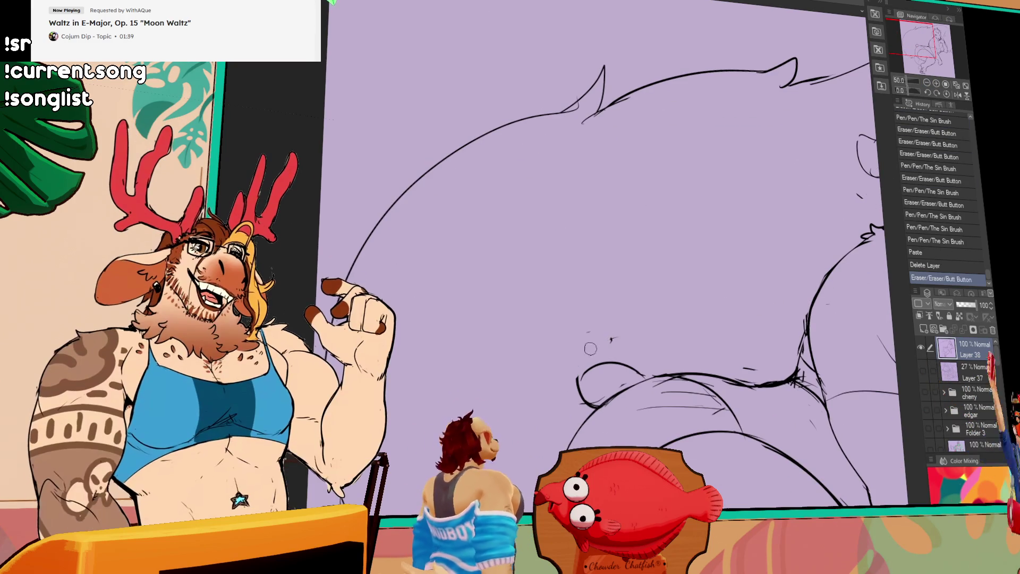
{"action": "left_click", "coordinate": [612, 338]}
{"action": "key", "text": "ctrl+z"}
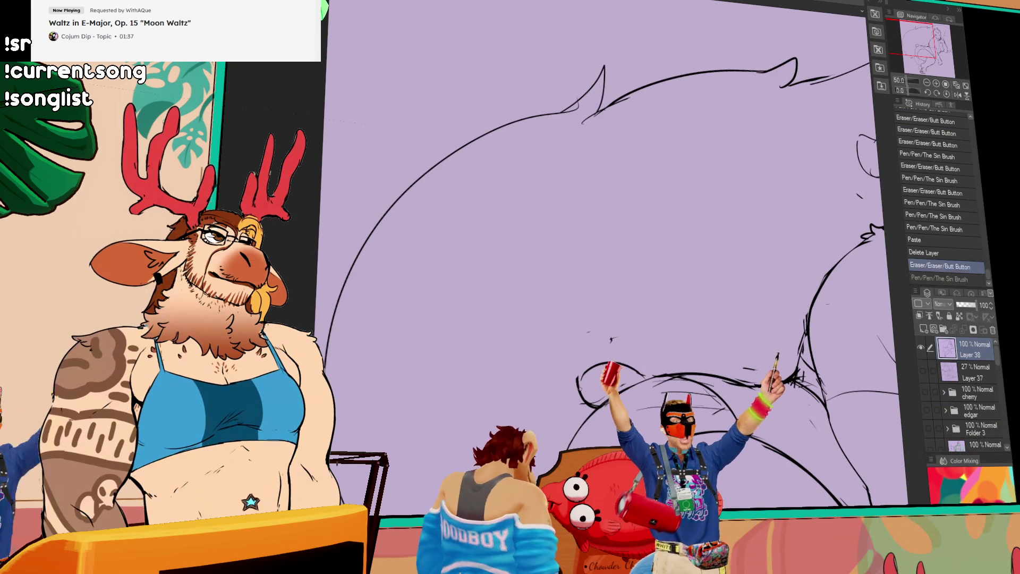
{"action": "key", "text": "ctrl+y"}
Step: Erase stray lines on the lower body and bring the head into view
{"action": "left_click_drag", "start_coordinate": [607, 348], "coordinate": [630, 355]}
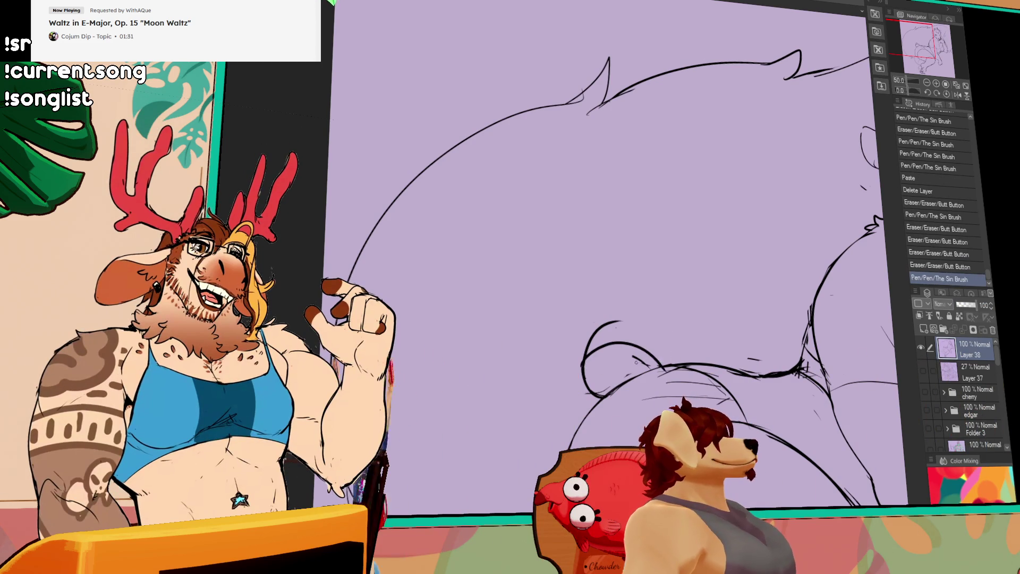
{"action": "key", "text": "ctrl+z"}
{"action": "left_click_drag", "start_coordinate": [704, 365], "coordinate": [660, 368]}
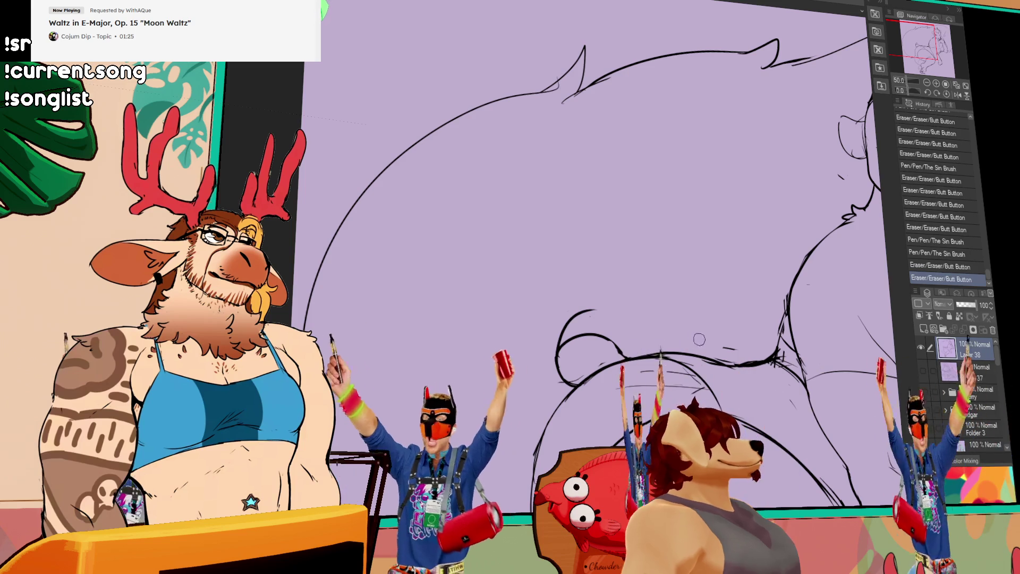
{"action": "left_click_drag", "start_coordinate": [695, 341], "coordinate": [705, 347]}
{"action": "mouse_move", "coordinate": [797, 345]}
{"action": "left_mouse_down"}
{"action": "mouse_move", "coordinate": [651, 343]}
{"action": "mouse_move", "coordinate": [702, 348]}
{"action": "left_mouse_up"}
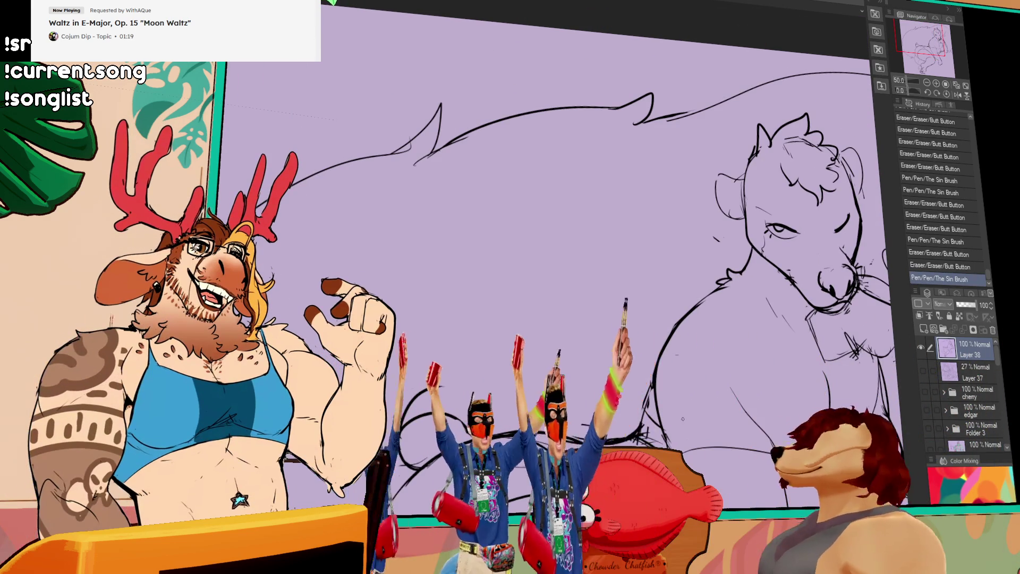
Step: Erase lines near the face and undo unwanted pen strokes
{"action": "mouse_move", "coordinate": [812, 396]}
{"action": "left_mouse_down"}
{"action": "mouse_move", "coordinate": [751, 396]}
{"action": "mouse_move", "coordinate": [692, 356]}
{"action": "left_mouse_up"}
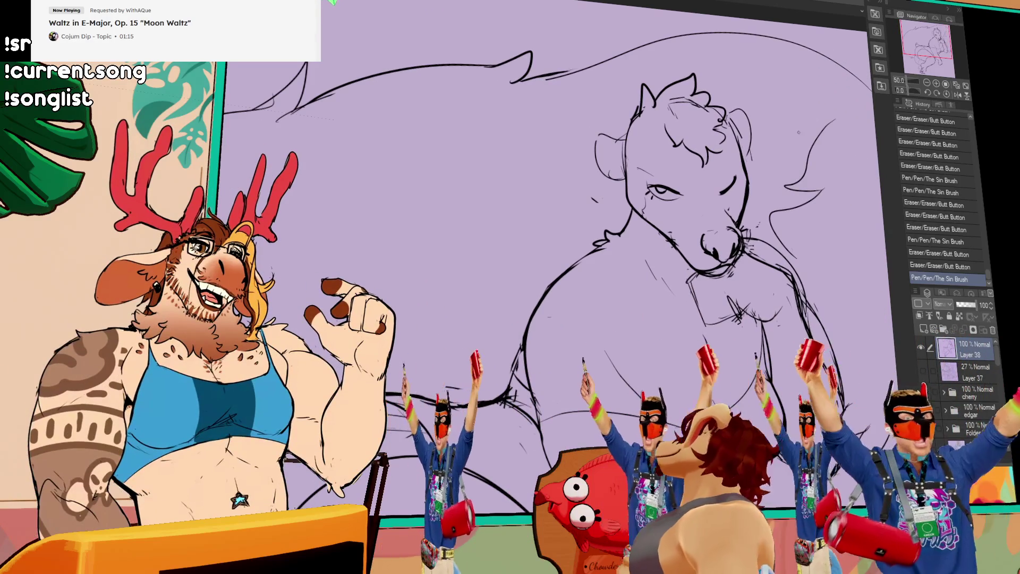
{"action": "key", "text": "ctrl+z"}
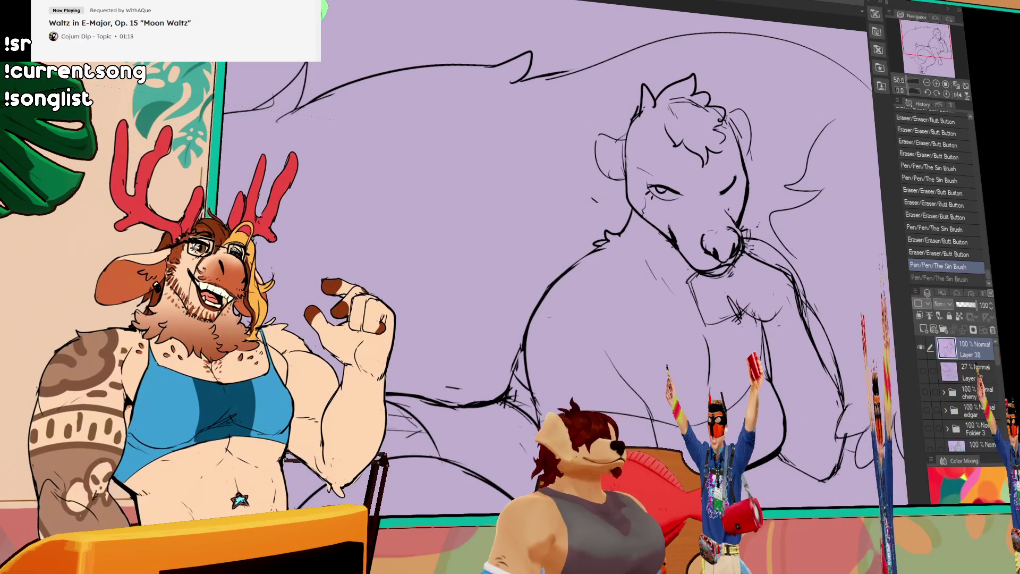
{"action": "left_click_drag", "start_coordinate": [726, 203], "coordinate": [733, 207]}
{"action": "key", "text": "ctrl+z"}
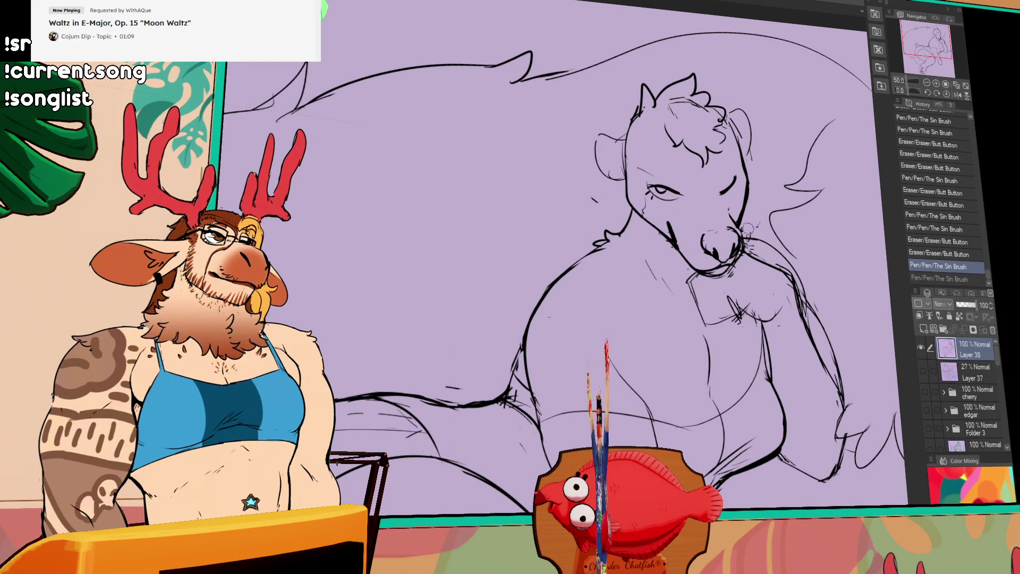
{"action": "key", "text": "ctrl+z"}
Step: Rotate the view and erase part of the ear outline and more stray lines
{"action": "left_click_drag", "start_coordinate": [761, 214], "coordinate": [632, 247]}
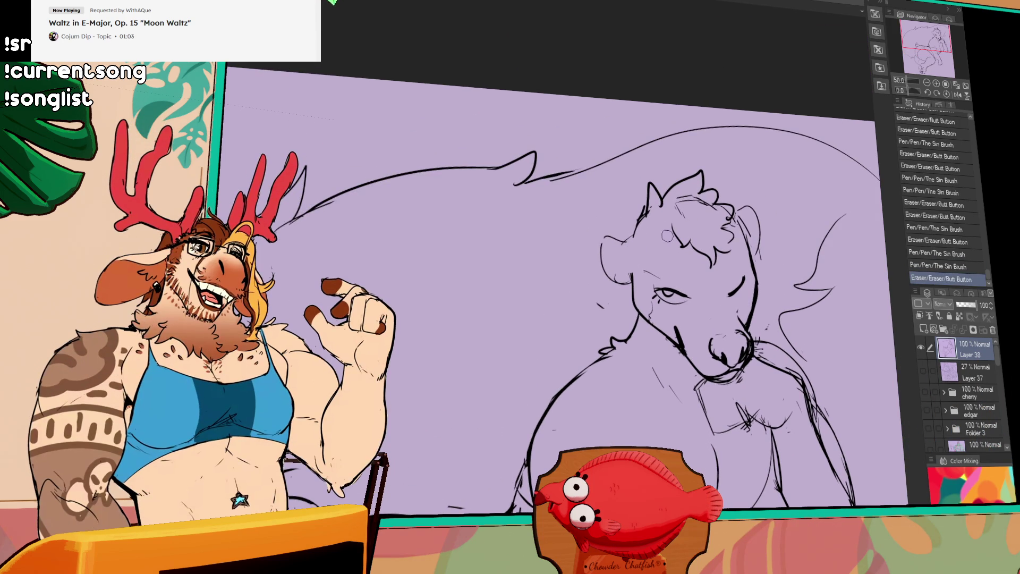
{"action": "left_click_drag", "start_coordinate": [667, 229], "coordinate": [708, 236]}
{"action": "left_click_drag", "start_coordinate": [623, 248], "coordinate": [618, 248]}
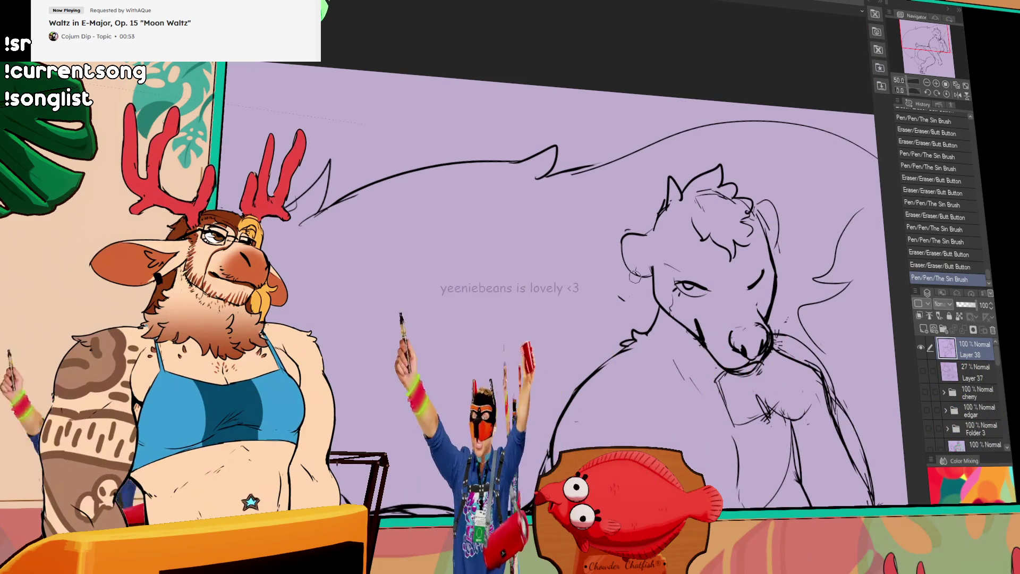
{"action": "left_click_drag", "start_coordinate": [732, 231], "coordinate": [740, 239]}
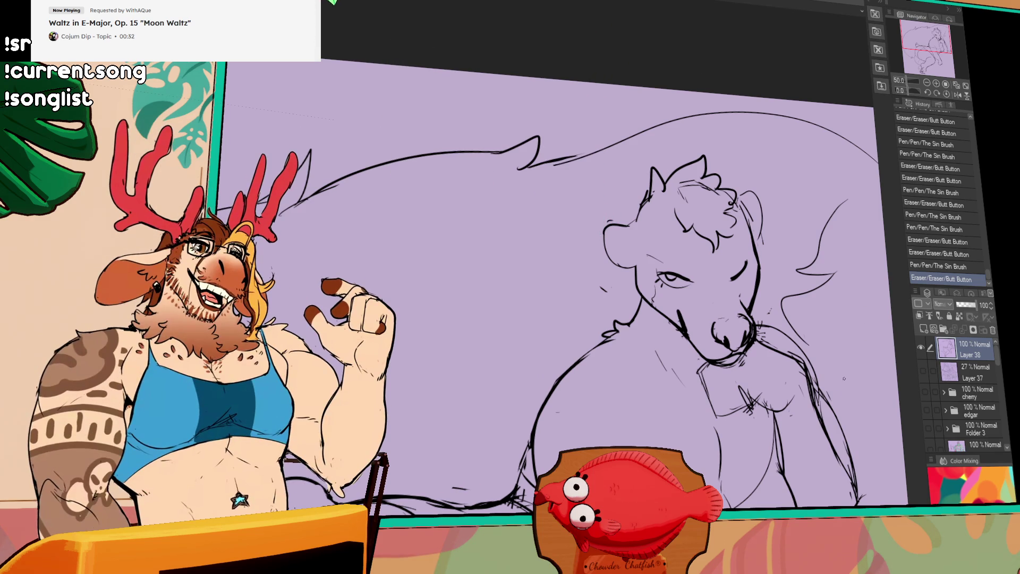
Step: Draw a line on the chest, undo it, and redraw the stroke
{"action": "left_click_drag", "start_coordinate": [678, 319], "coordinate": [643, 264]}
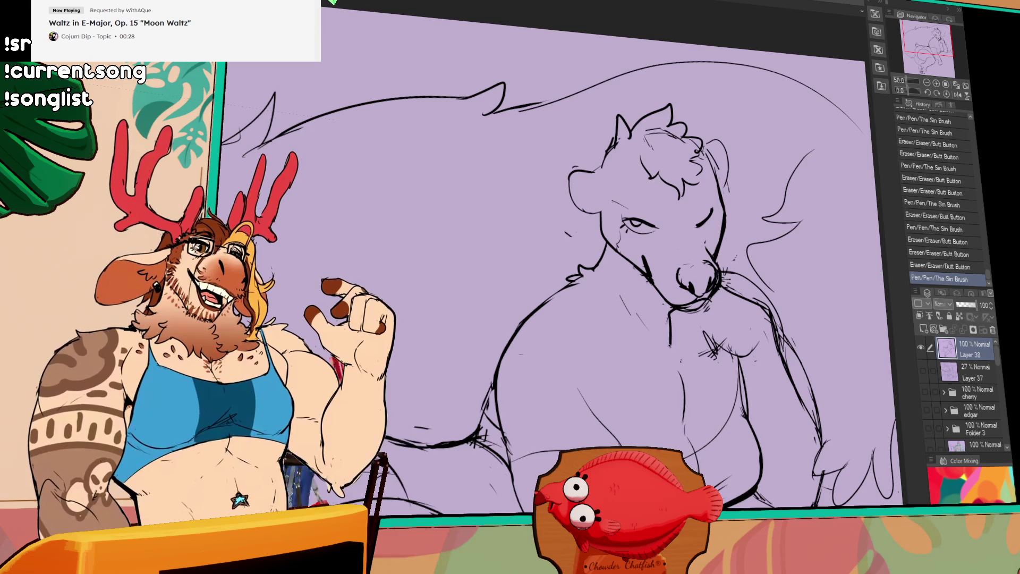
{"action": "left_click_drag", "start_coordinate": [668, 312], "coordinate": [671, 342]}
{"action": "key", "text": "ctrl+z"}
{"action": "key", "text": "ctrl+z"}
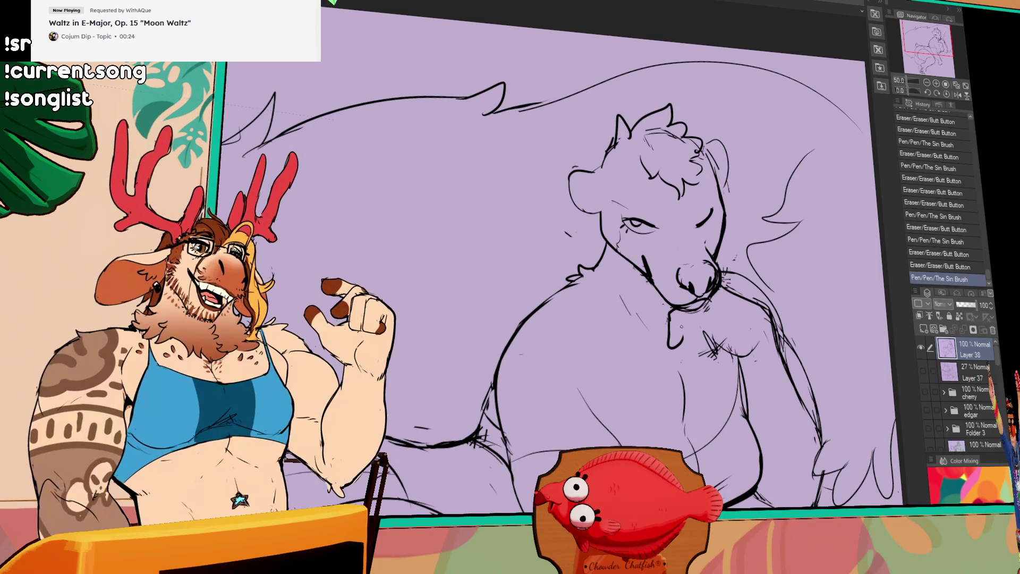
{"action": "left_click_drag", "start_coordinate": [717, 263], "coordinate": [723, 272]}
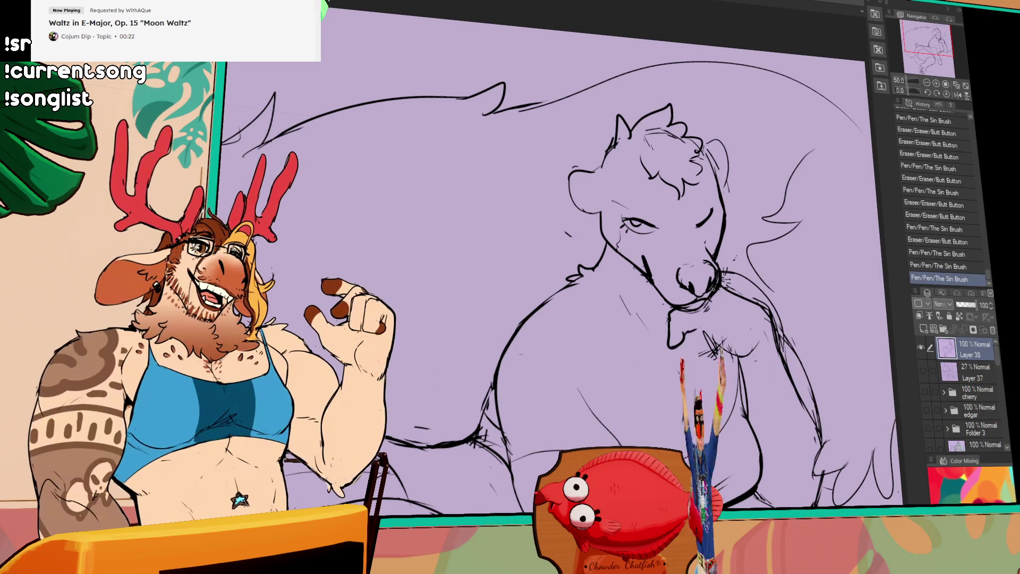
Step: Add a short Sin Brush stroke near the skunk's chest and tilt the view slightly
{"action": "mouse_move", "coordinate": [703, 307]}
{"action": "left_mouse_down"}
{"action": "mouse_move", "coordinate": [683, 306]}
{"action": "mouse_move", "coordinate": [702, 315]}
{"action": "left_mouse_up"}
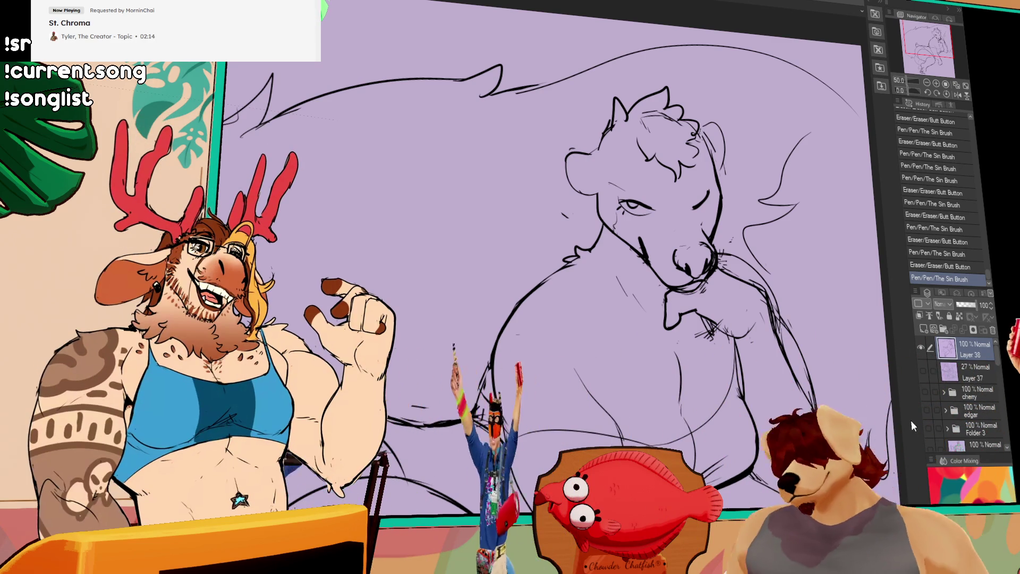
{"action": "key", "text": "minus"}
Step: Erase the scribbled lines and small marks on the chest, undoing and restoring a stray pen stroke
{"action": "mouse_move", "coordinate": [702, 335]}
{"action": "left_mouse_down"}
{"action": "mouse_move", "coordinate": [729, 339]}
{"action": "mouse_move", "coordinate": [695, 321]}
{"action": "left_mouse_up"}
{"action": "key", "text": "p"}
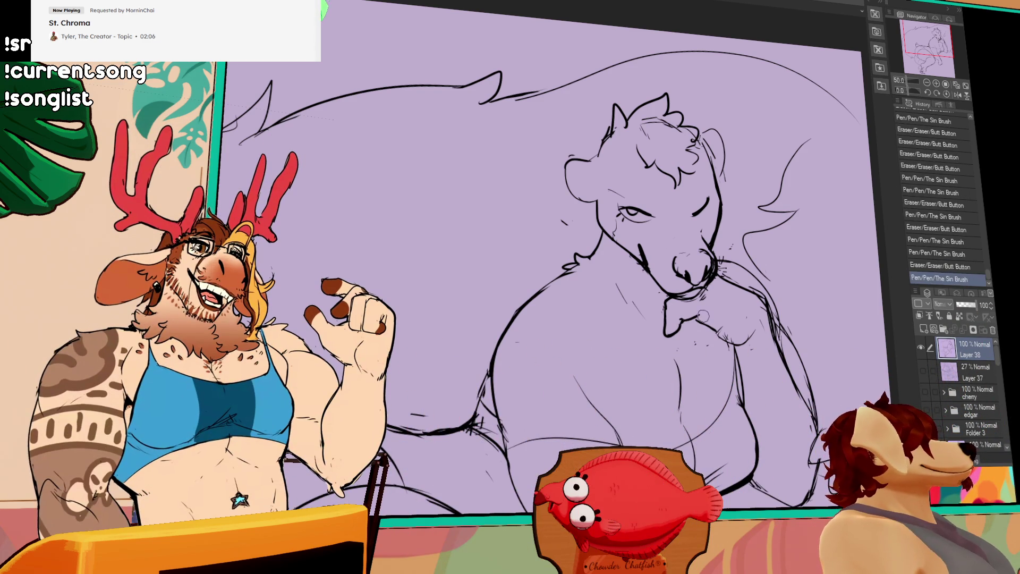
{"action": "key", "text": "e"}
{"action": "mouse_move", "coordinate": [727, 323]}
{"action": "left_mouse_down"}
{"action": "mouse_move", "coordinate": [732, 334]}
{"action": "mouse_move", "coordinate": [701, 321]}
{"action": "left_mouse_up"}
{"action": "key", "text": "p"}
{"action": "key", "text": "ctrl+z"}
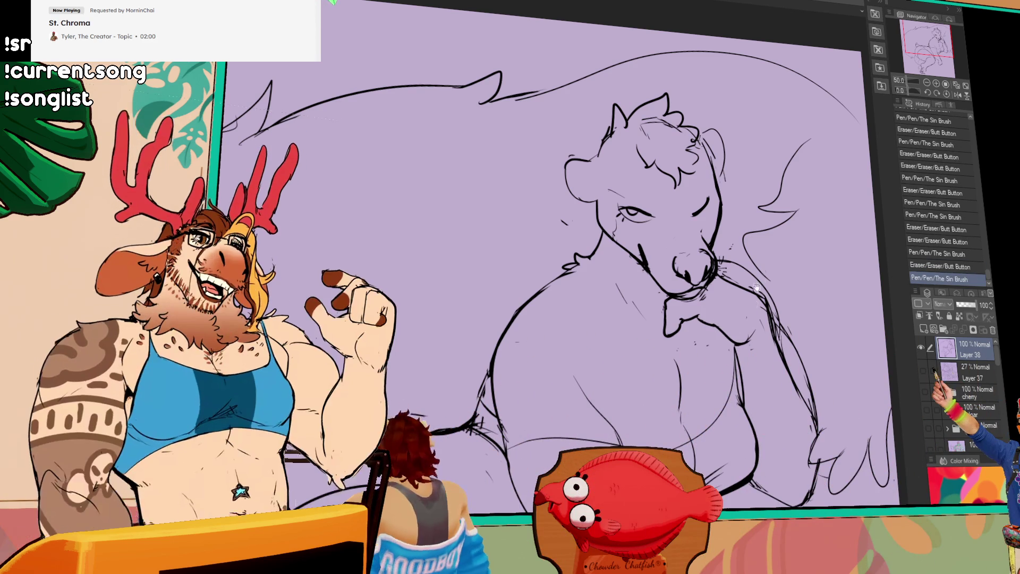
{"action": "left_click_drag", "start_coordinate": [772, 238], "coordinate": [768, 246]}
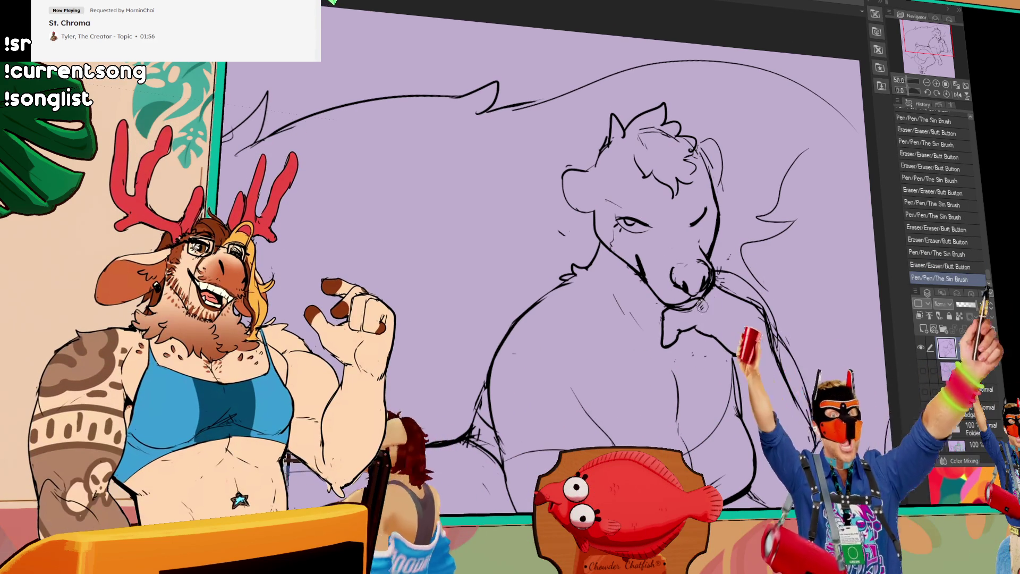
Step: Clean up the line work and faint marks around the mouth, then shift the view down and left
{"action": "left_click_drag", "start_coordinate": [722, 291], "coordinate": [732, 299]}
{"action": "key", "text": "ctrl+z"}
{"action": "key", "text": "ctrl+y"}
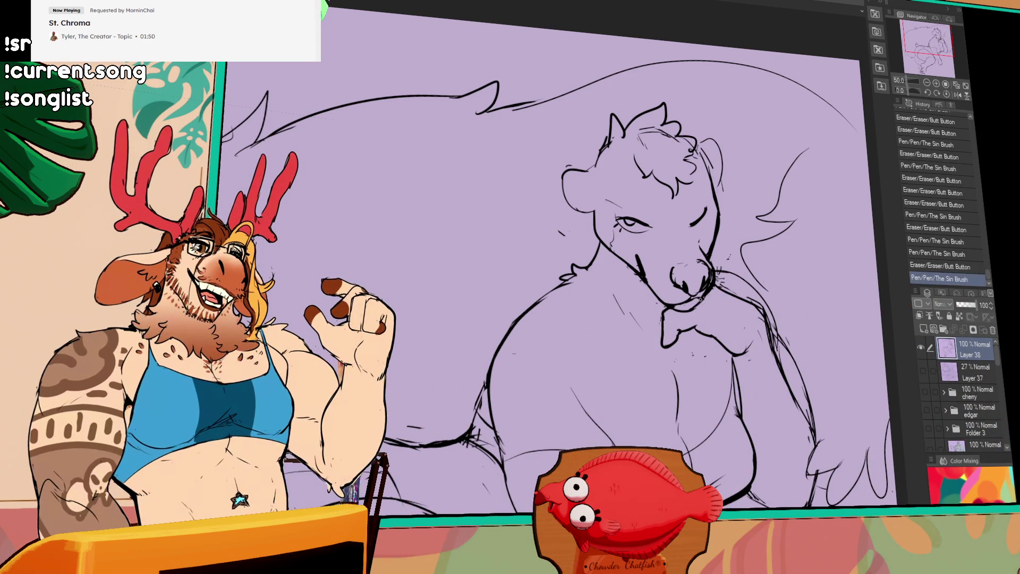
{"action": "left_click_drag", "start_coordinate": [693, 283], "coordinate": [705, 290]}
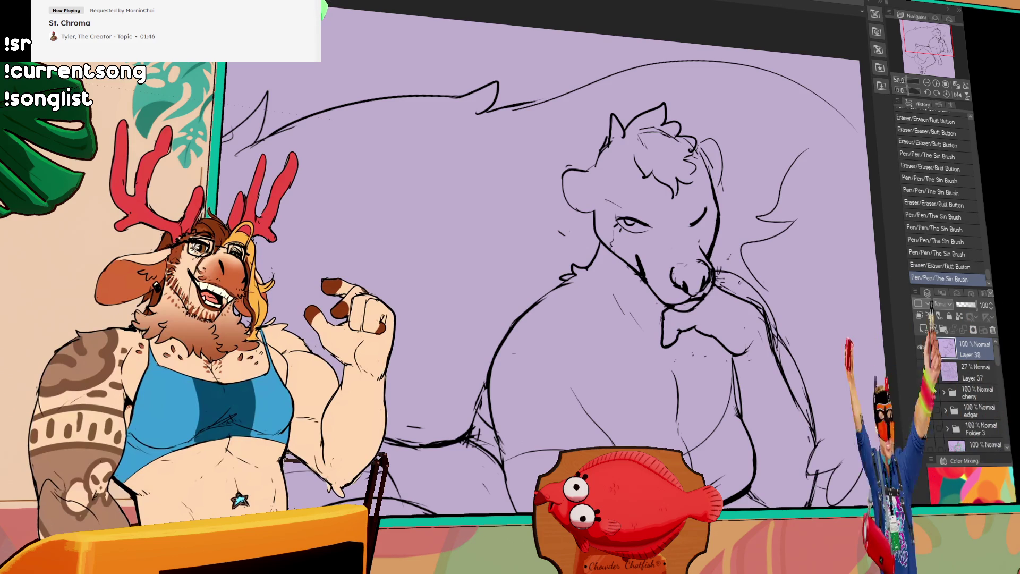
{"action": "mouse_move", "coordinate": [719, 268]}
{"action": "left_mouse_down"}
{"action": "mouse_move", "coordinate": [712, 253]}
{"action": "mouse_move", "coordinate": [762, 312]}
{"action": "left_mouse_up"}
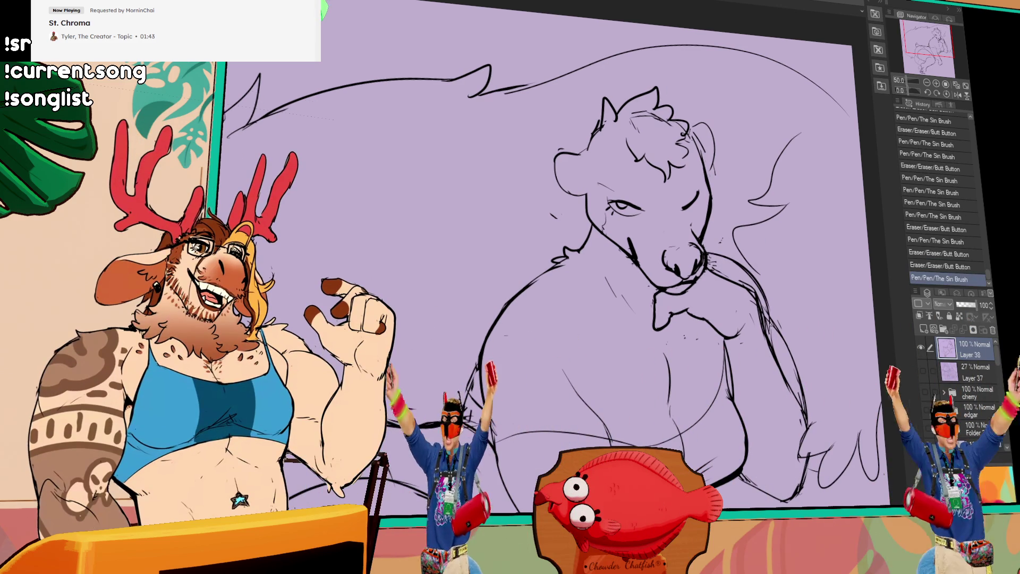
{"action": "left_click_drag", "start_coordinate": [712, 258], "coordinate": [530, 263]}
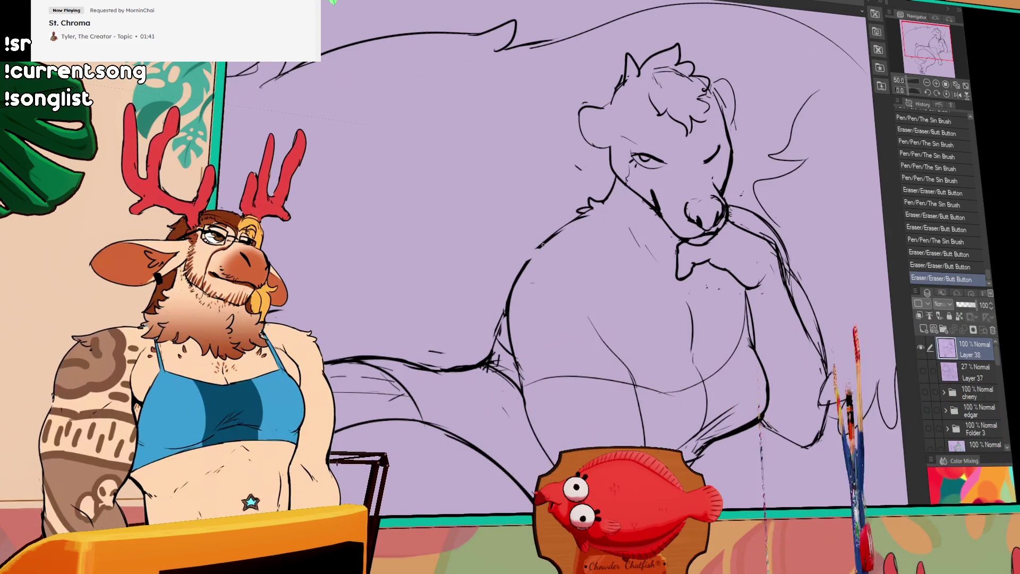
{"action": "scroll", "coordinate": [582, 255], "scroll_direction": "down", "scroll_amount": 3}
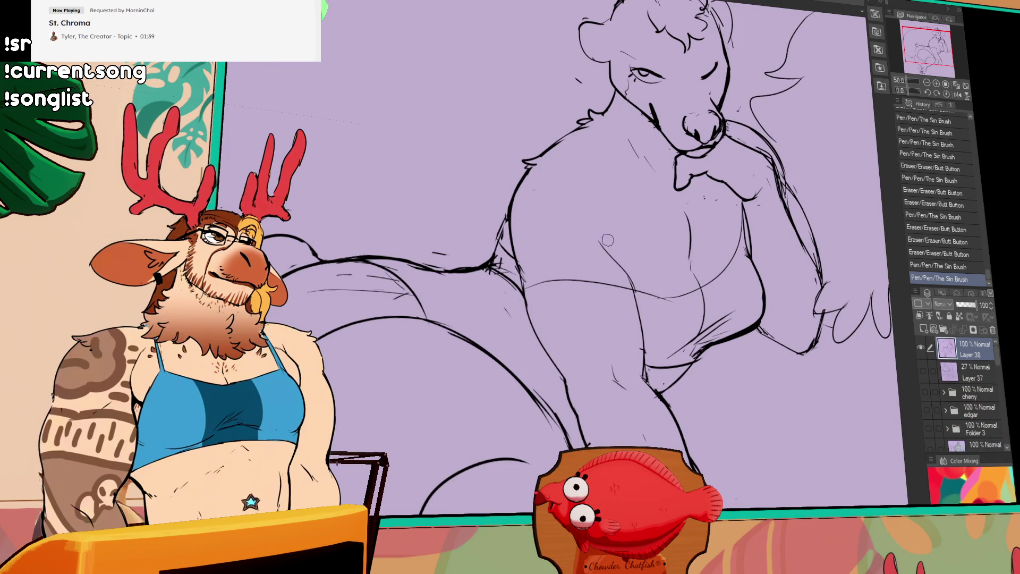
{"action": "scroll", "coordinate": [669, 297], "scroll_direction": "up", "scroll_amount": 1}
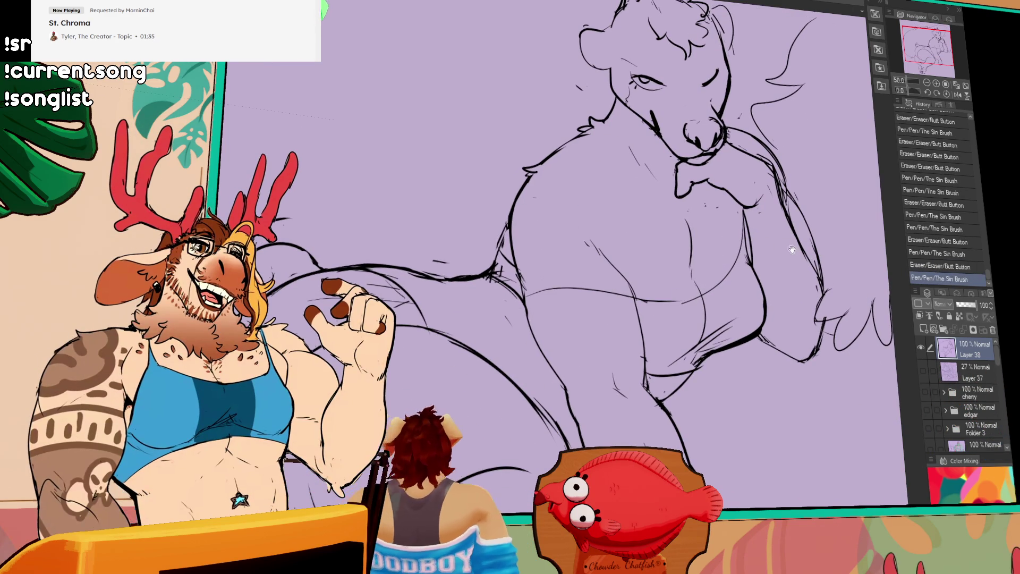
{"action": "left_click_drag", "start_coordinate": [784, 244], "coordinate": [635, 344]}
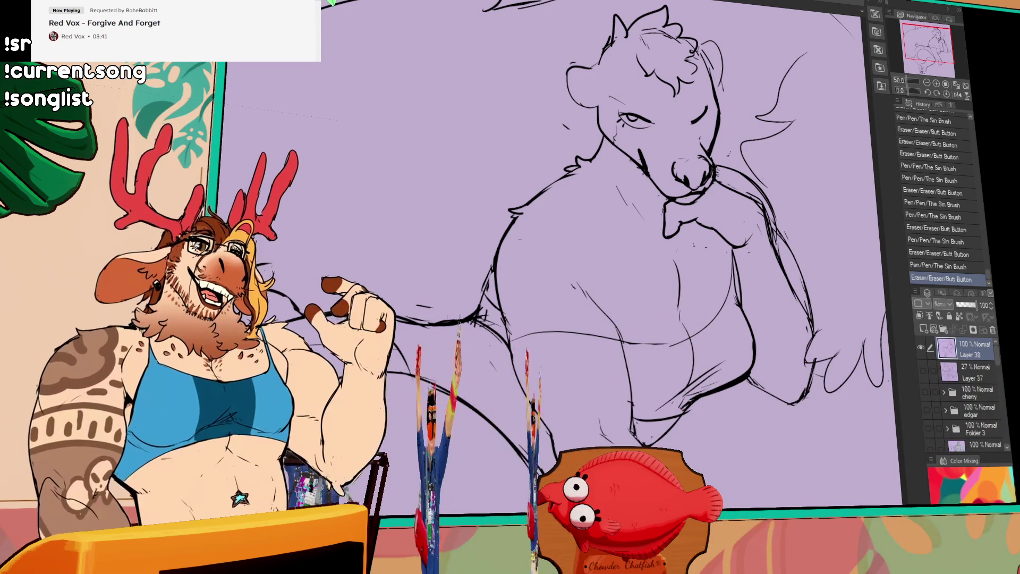
Step: Touch up the chest and lower-right linework with alternating pen strokes and erasures
{"action": "left_click_drag", "start_coordinate": [874, 277], "coordinate": [866, 303]}
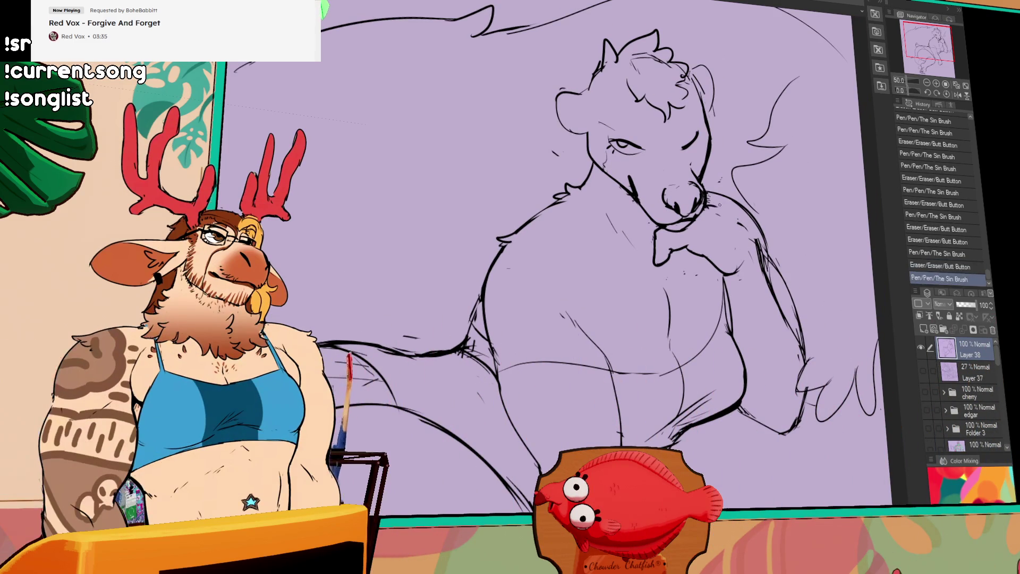
{"action": "left_click_drag", "start_coordinate": [686, 271], "coordinate": [693, 280]}
{"action": "left_click_drag", "start_coordinate": [829, 359], "coordinate": [869, 415]}
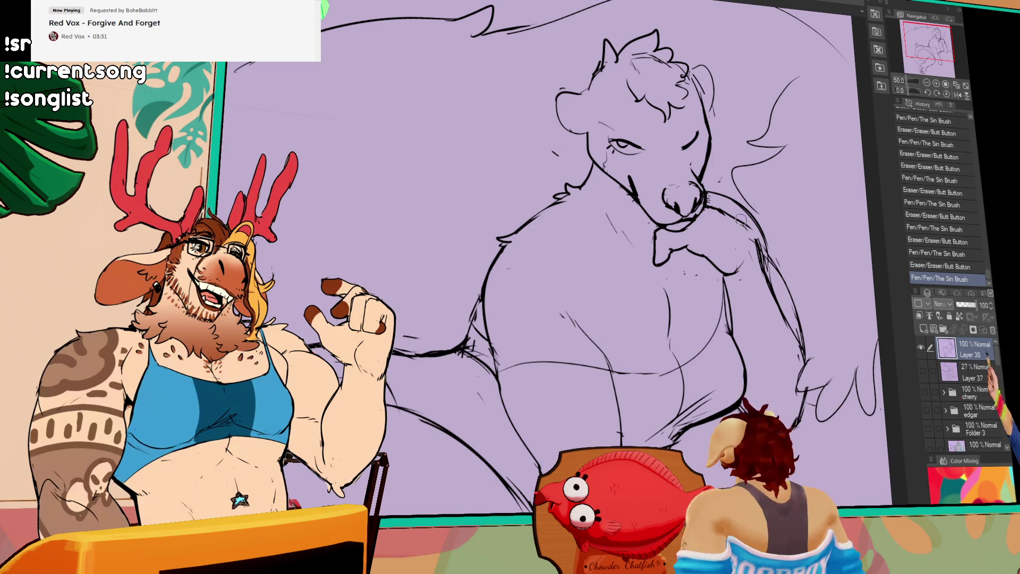
{"action": "left_click_drag", "start_coordinate": [718, 383], "coordinate": [741, 399]}
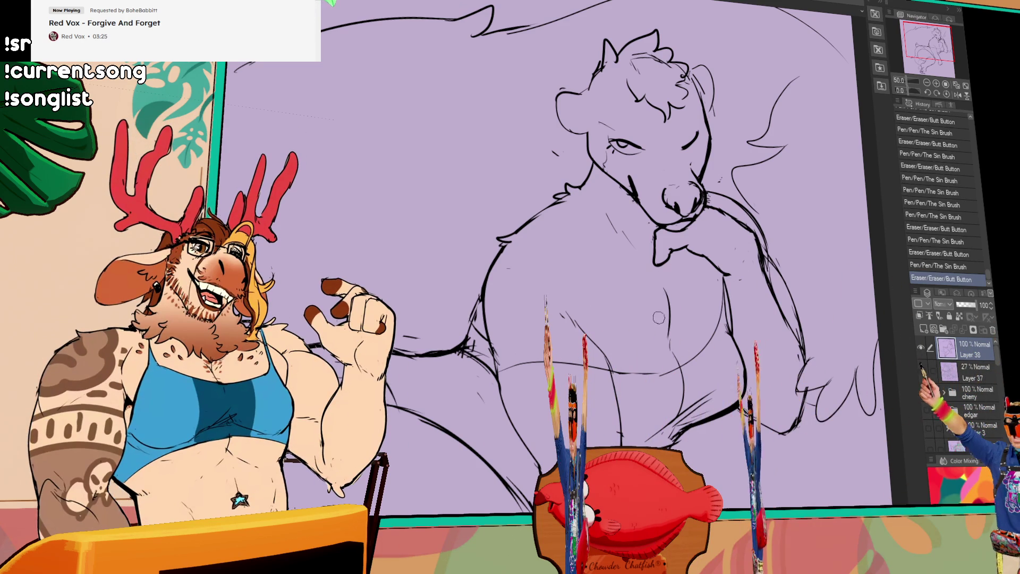
{"action": "mouse_move", "coordinate": [671, 283]}
{"action": "left_mouse_down"}
{"action": "mouse_move", "coordinate": [660, 302]}
{"action": "mouse_move", "coordinate": [672, 324]}
{"action": "left_mouse_up"}
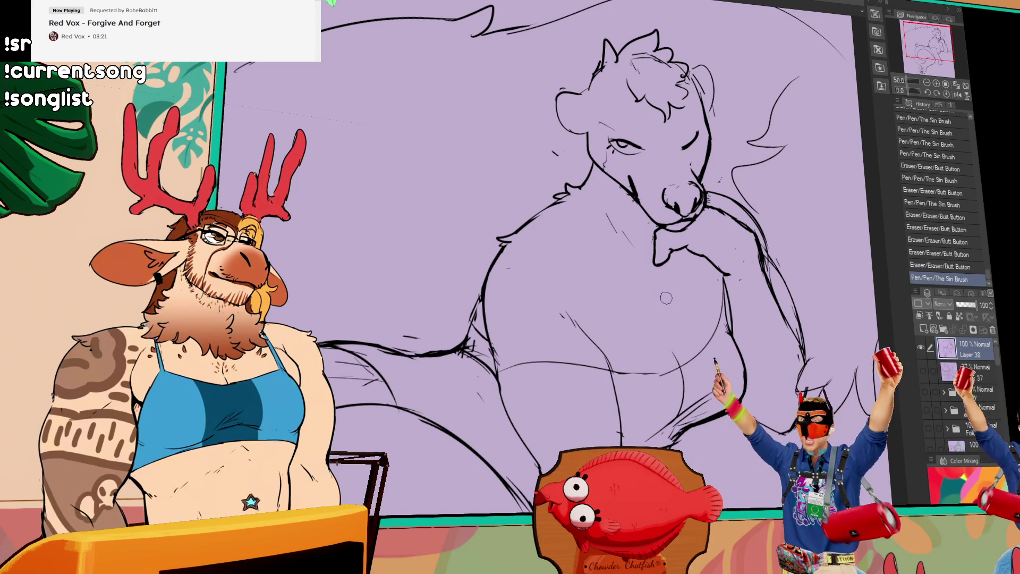
Step: Add small strokes beside the face and body, erase the chest circle mark, and zoom out
{"action": "left_click_drag", "start_coordinate": [551, 148], "coordinate": [557, 156]}
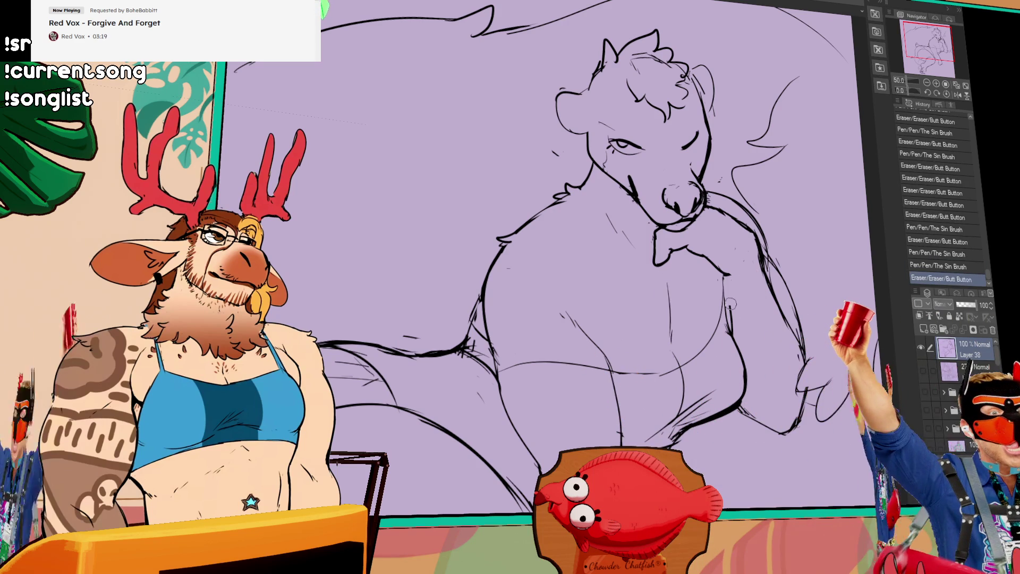
{"action": "left_click_drag", "start_coordinate": [731, 303], "coordinate": [727, 333]}
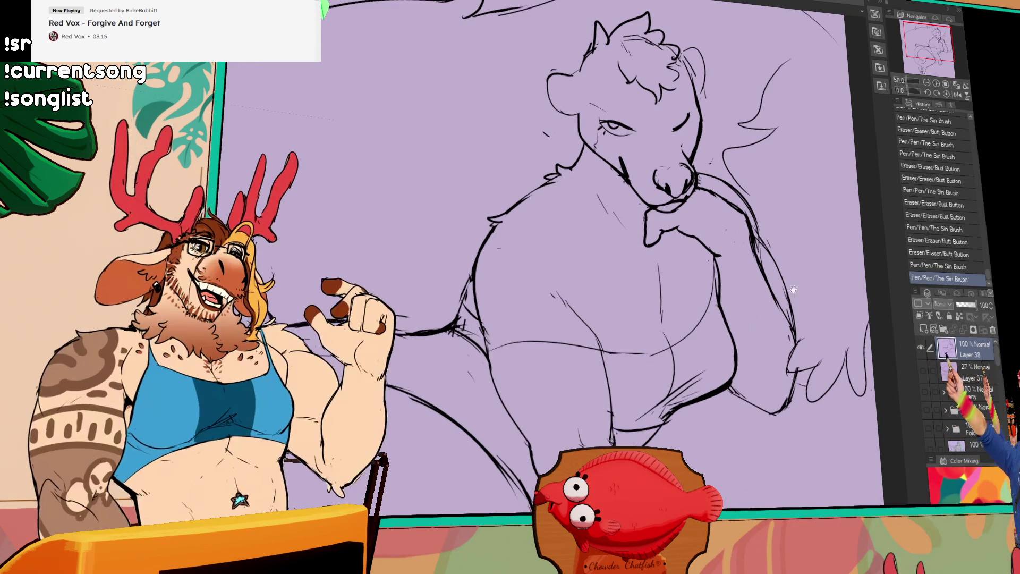
{"action": "left_click_drag", "start_coordinate": [727, 322], "coordinate": [725, 355]}
{"action": "mouse_move", "coordinate": [794, 252]}
{"action": "left_mouse_down"}
{"action": "mouse_move", "coordinate": [805, 263]}
{"action": "mouse_move", "coordinate": [797, 318]}
{"action": "left_mouse_up"}
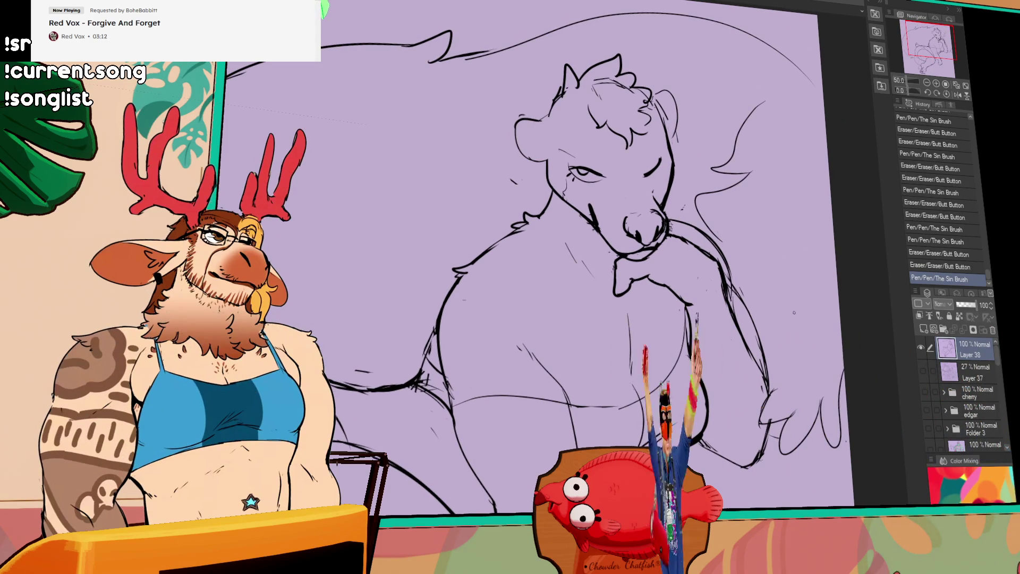
{"action": "left_click", "coordinate": [929, 87]}
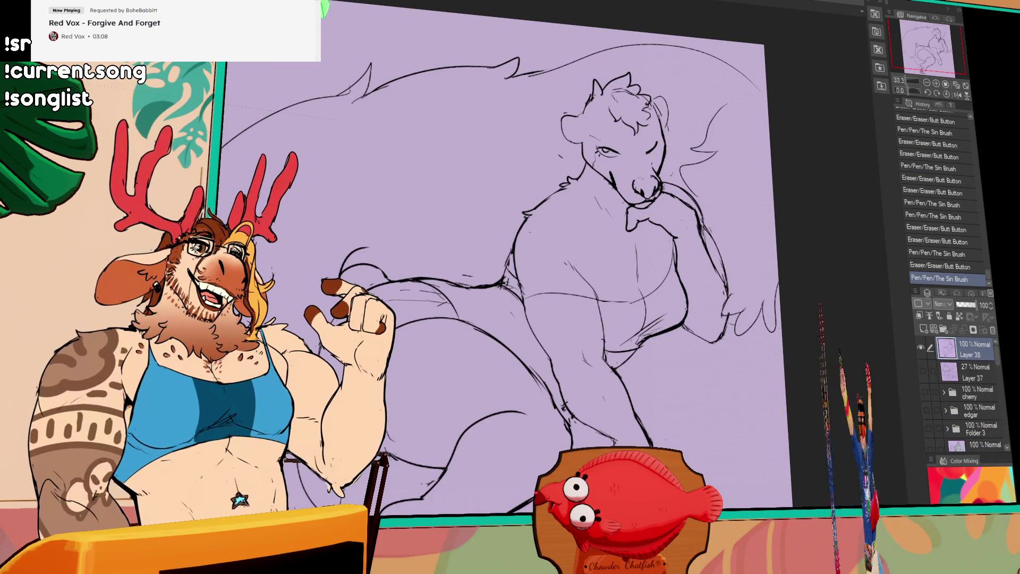
Step: Sketch the paw and haunches on the lower right and retouch the lines near the head
{"action": "mouse_move", "coordinate": [767, 284]}
{"action": "left_mouse_down"}
{"action": "mouse_move", "coordinate": [771, 307]}
{"action": "mouse_move", "coordinate": [618, 238]}
{"action": "left_mouse_up"}
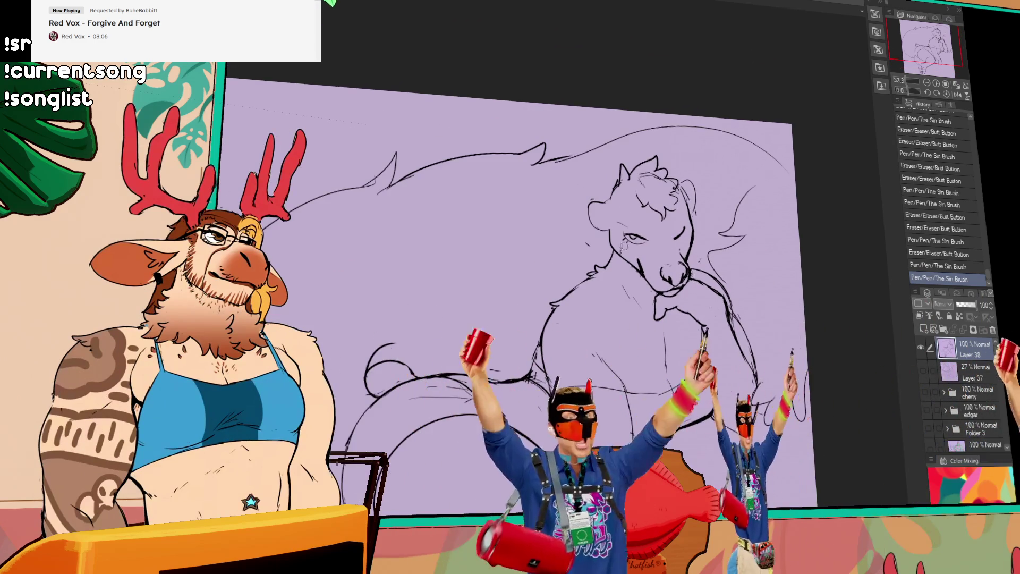
{"action": "left_click_drag", "start_coordinate": [778, 375], "coordinate": [757, 430]}
{"action": "left_click_drag", "start_coordinate": [727, 251], "coordinate": [730, 259]}
{"action": "left_click_drag", "start_coordinate": [789, 343], "coordinate": [803, 407]}
{"action": "left_click_drag", "start_coordinate": [686, 179], "coordinate": [695, 203]}
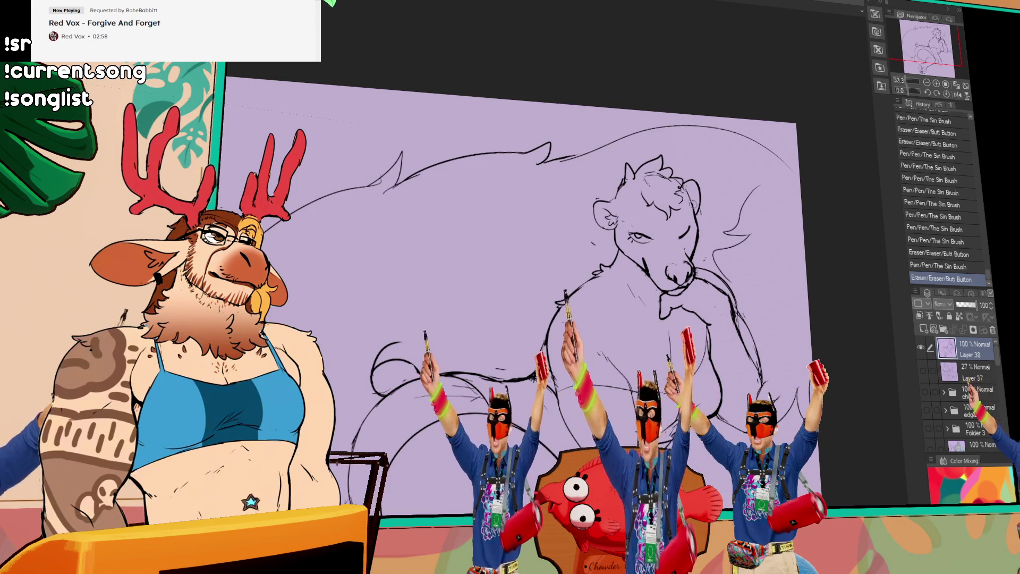
{"action": "left_click_drag", "start_coordinate": [765, 395], "coordinate": [777, 418]}
{"action": "left_click_drag", "start_coordinate": [694, 191], "coordinate": [701, 213]}
{"action": "left_click_drag", "start_coordinate": [761, 382], "coordinate": [809, 418]}
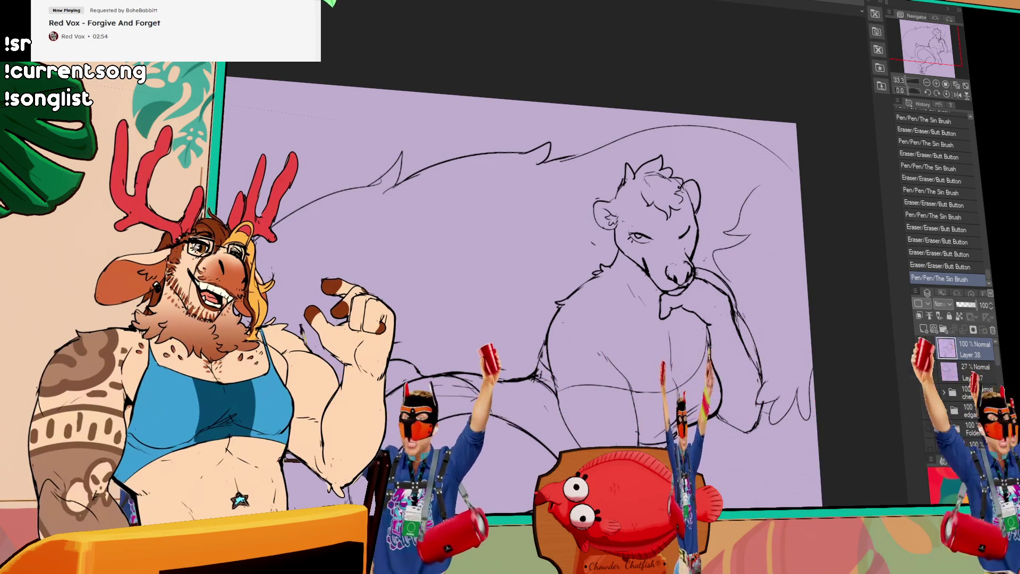
{"action": "scroll", "coordinate": [518, 303], "scroll_direction": "down", "scroll_amount": 1}
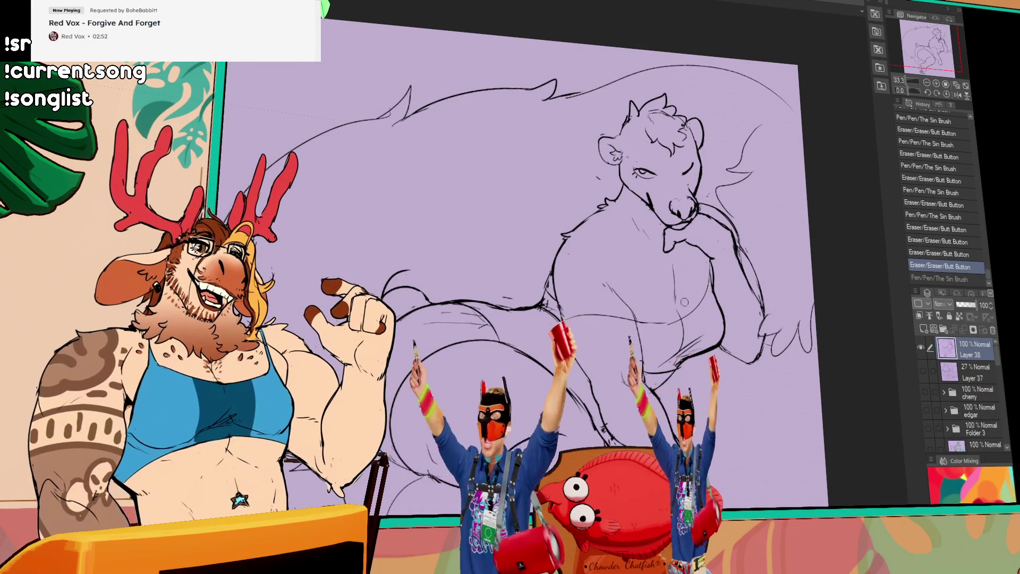
{"action": "scroll", "coordinate": [518, 303], "scroll_direction": "down", "scroll_amount": 2}
{"action": "scroll", "coordinate": [518, 279], "scroll_direction": "down", "scroll_amount": 2}
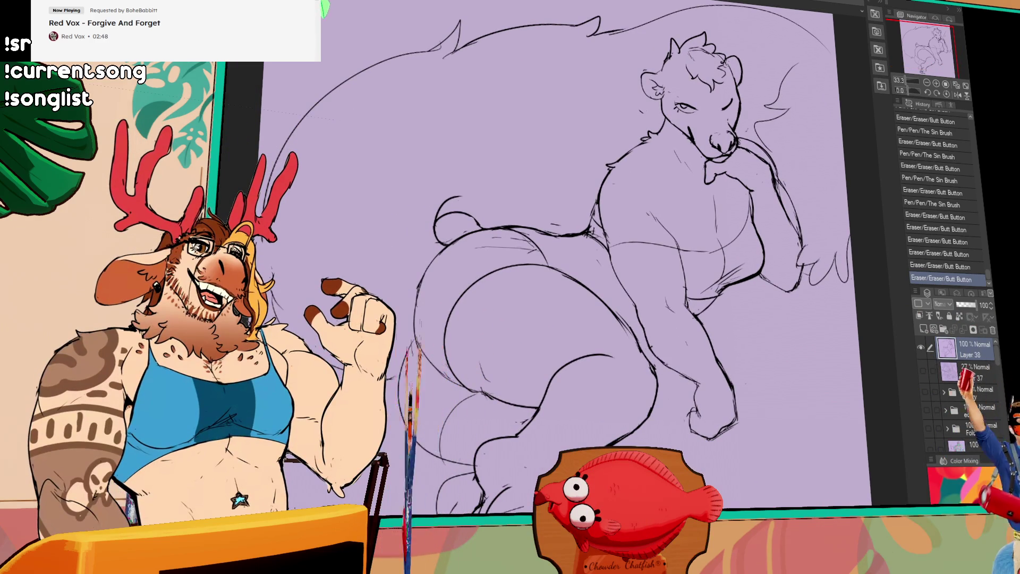
Step: Retouch the belly and torso linework and shift part of the outline into a new position
{"action": "left_click_drag", "start_coordinate": [791, 352], "coordinate": [798, 371]}
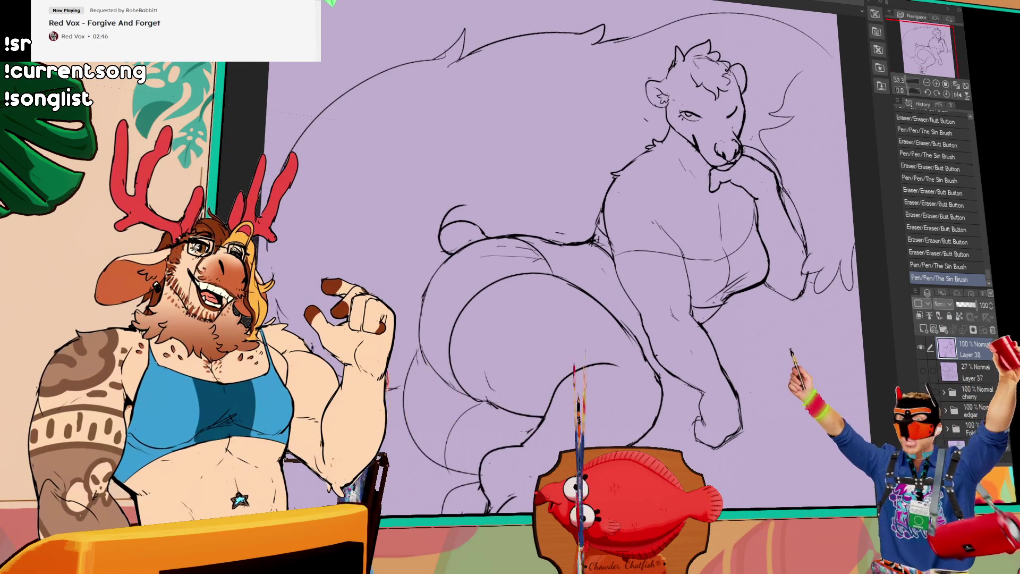
{"action": "left_click_drag", "start_coordinate": [758, 271], "coordinate": [701, 303]}
{"action": "mouse_move", "coordinate": [760, 269]}
{"action": "left_mouse_down"}
{"action": "mouse_move", "coordinate": [693, 315]}
{"action": "mouse_move", "coordinate": [801, 289]}
{"action": "mouse_move", "coordinate": [796, 301]}
{"action": "left_mouse_up"}
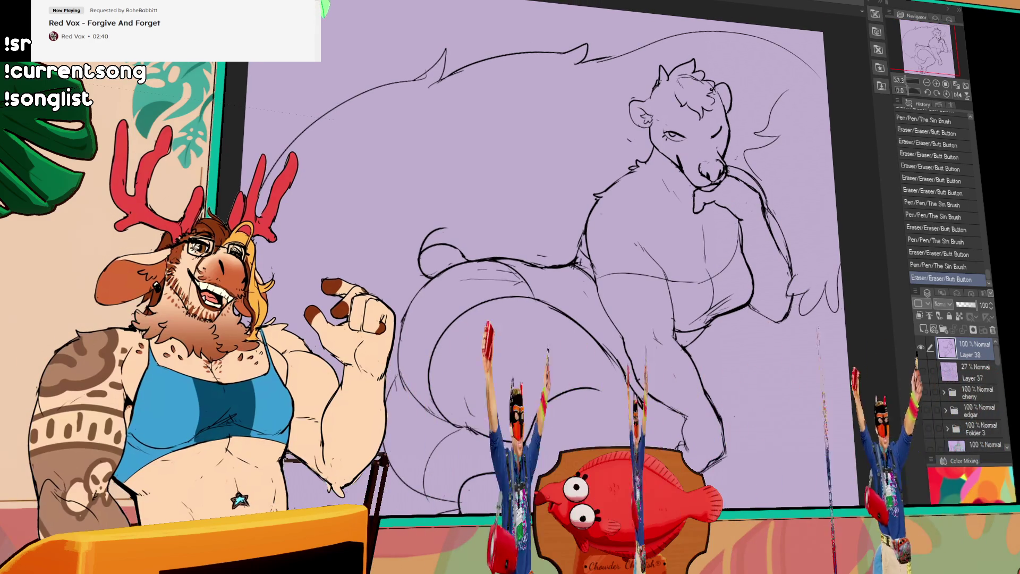
{"action": "left_click_drag", "start_coordinate": [542, 264], "coordinate": [546, 291]}
{"action": "left_click_drag", "start_coordinate": [746, 325], "coordinate": [741, 318]}
{"action": "left_click_drag", "start_coordinate": [697, 270], "coordinate": [754, 297]}
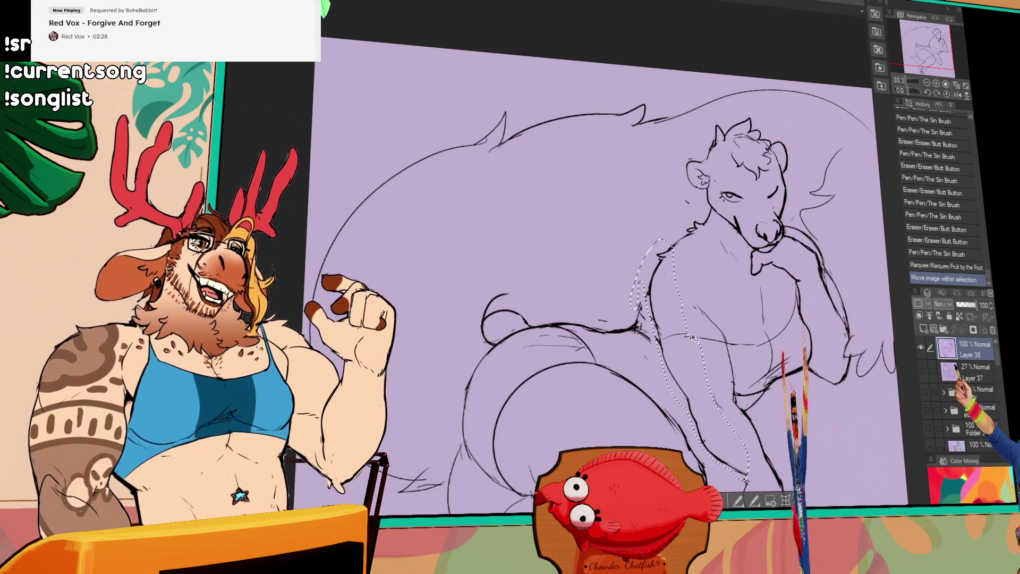
Step: Clear the selection, erase a few marks, and undo an accidental move and stray stroke
{"action": "key", "text": "ctrl+d"}
{"action": "left_click_drag", "start_coordinate": [691, 353], "coordinate": [677, 335]}
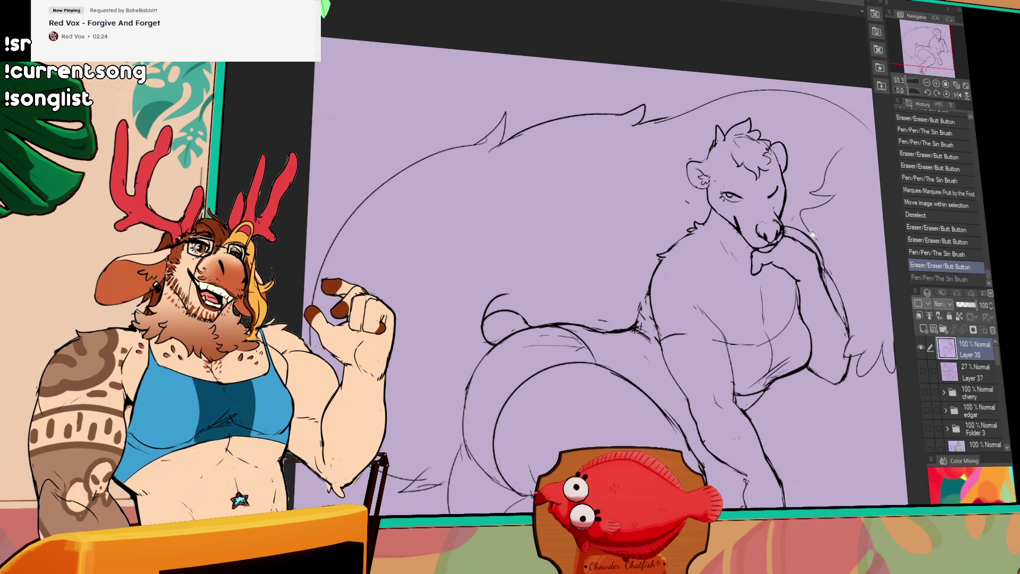
{"action": "scroll", "coordinate": [781, 299], "scroll_direction": "down", "scroll_amount": 1}
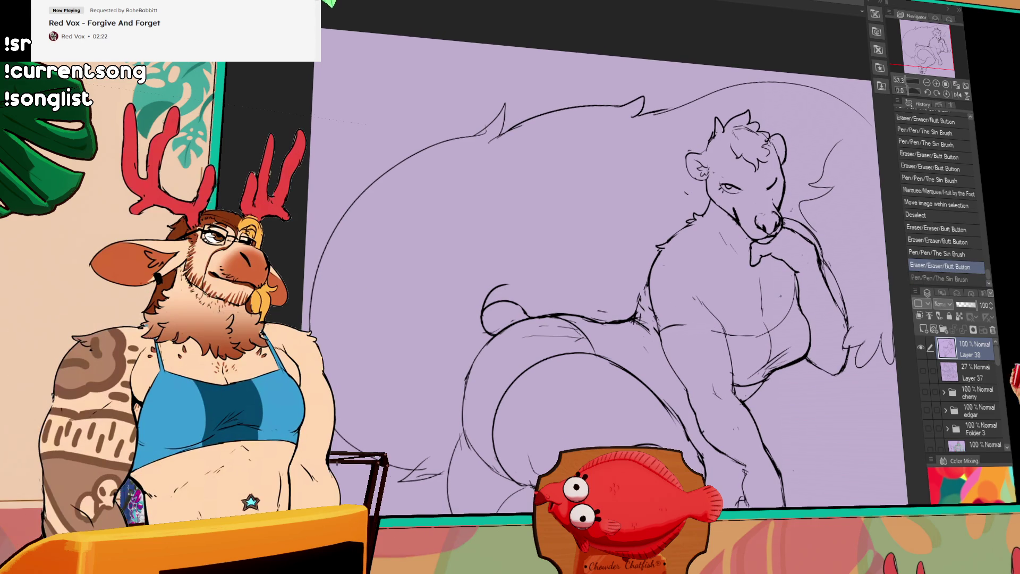
{"action": "key", "text": "ctrl+y"}
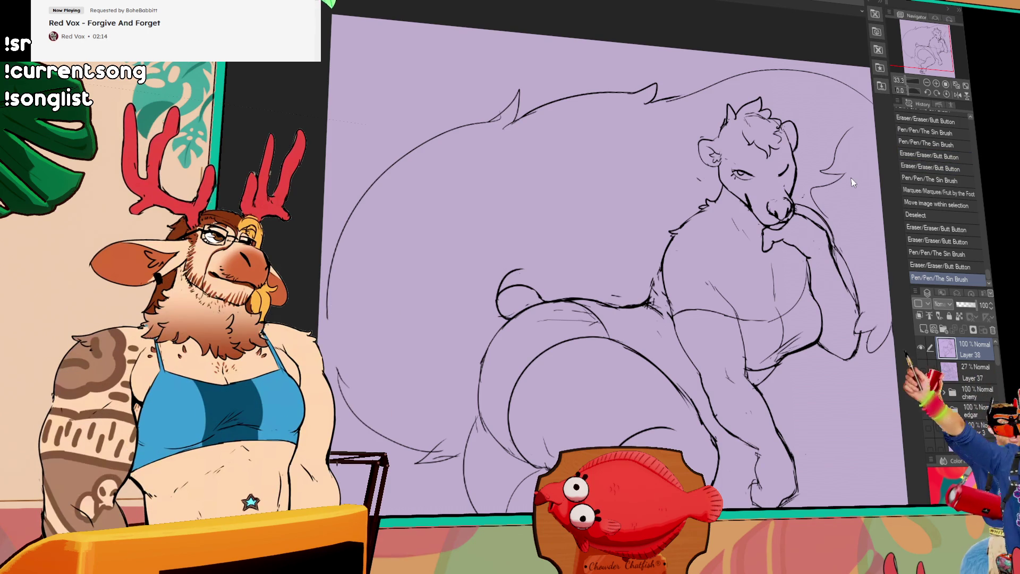
{"action": "scroll", "coordinate": [852, 182], "scroll_direction": "down", "scroll_amount": 2}
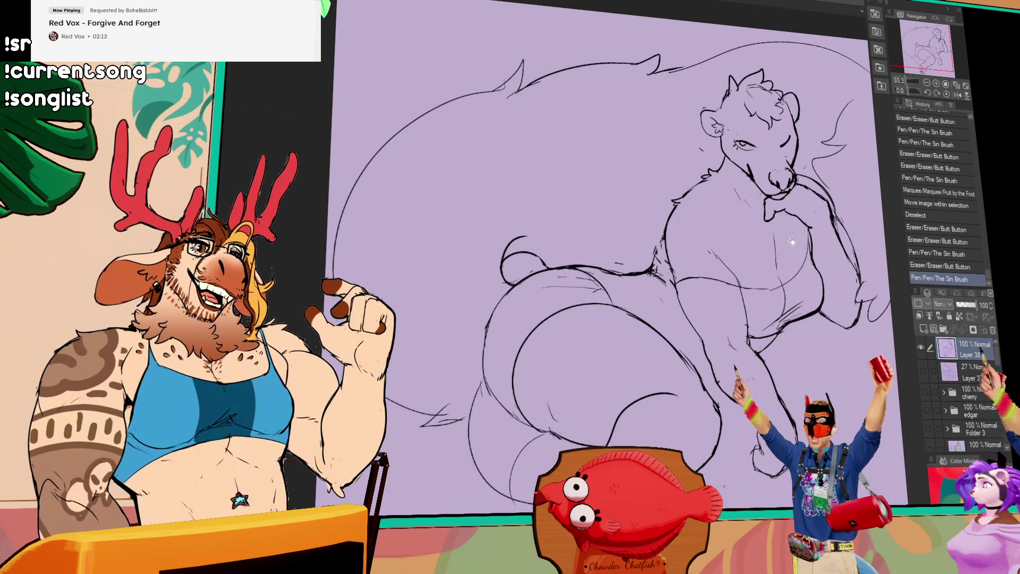
{"action": "left_click_drag", "start_coordinate": [606, 279], "coordinate": [613, 277]}
{"action": "key", "text": "ctrl+z"}
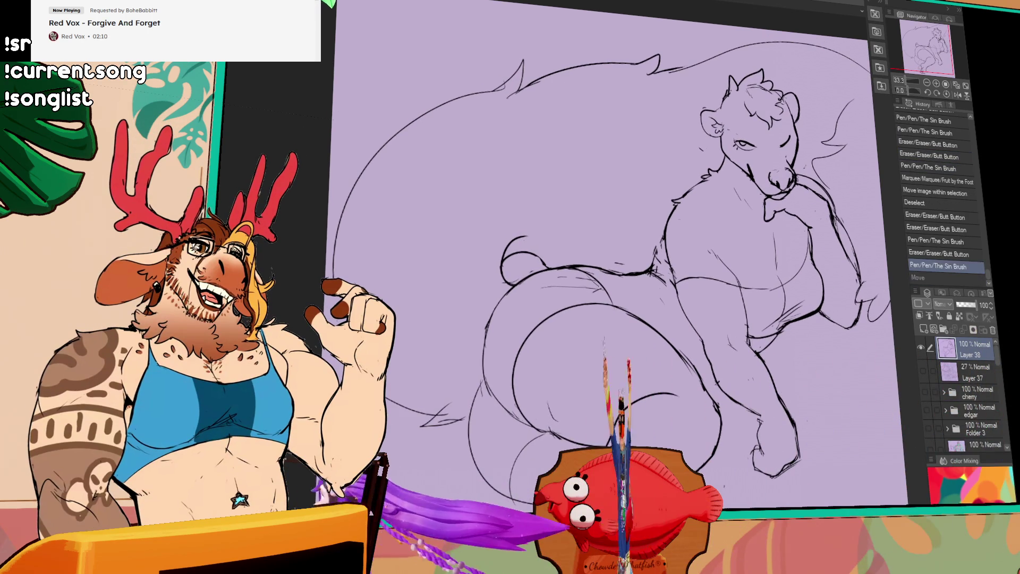
{"action": "key", "text": "ctrl+z"}
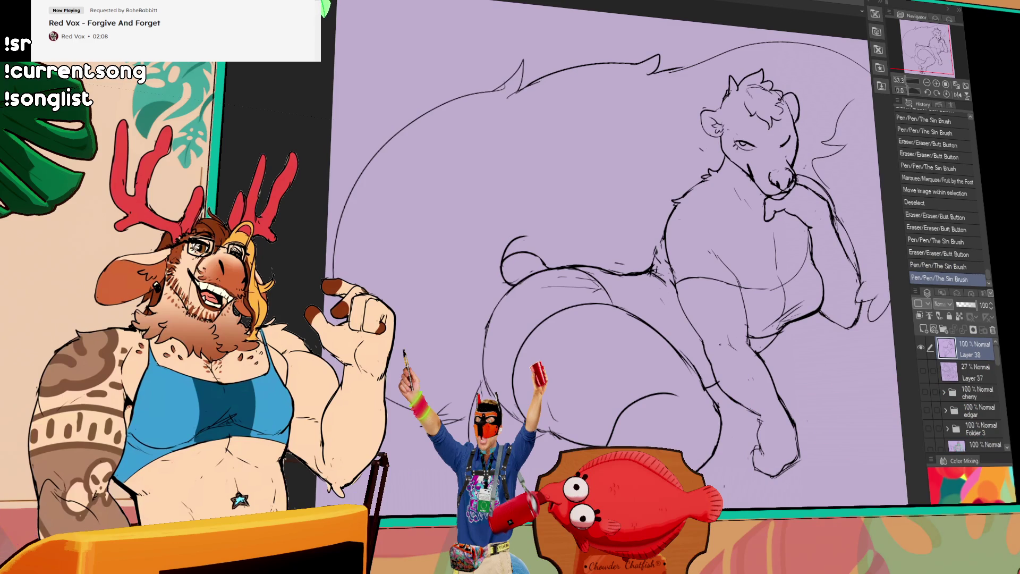
Step: Rough in a sweeping arc around the head and nudge the figure slightly left
{"action": "left_click_drag", "start_coordinate": [510, 478], "coordinate": [870, 264]}
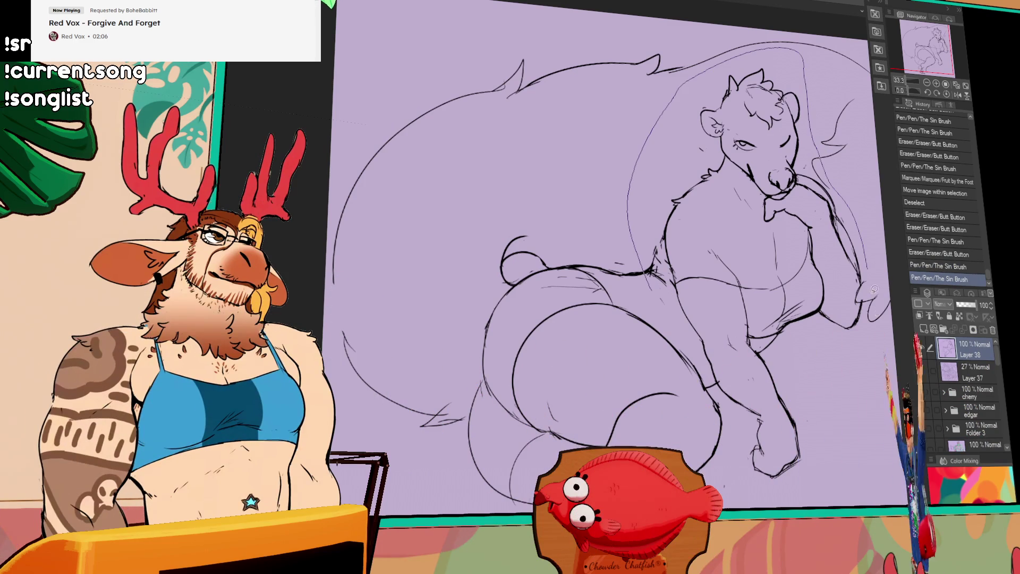
{"action": "left_click_drag", "start_coordinate": [731, 329], "coordinate": [726, 330]}
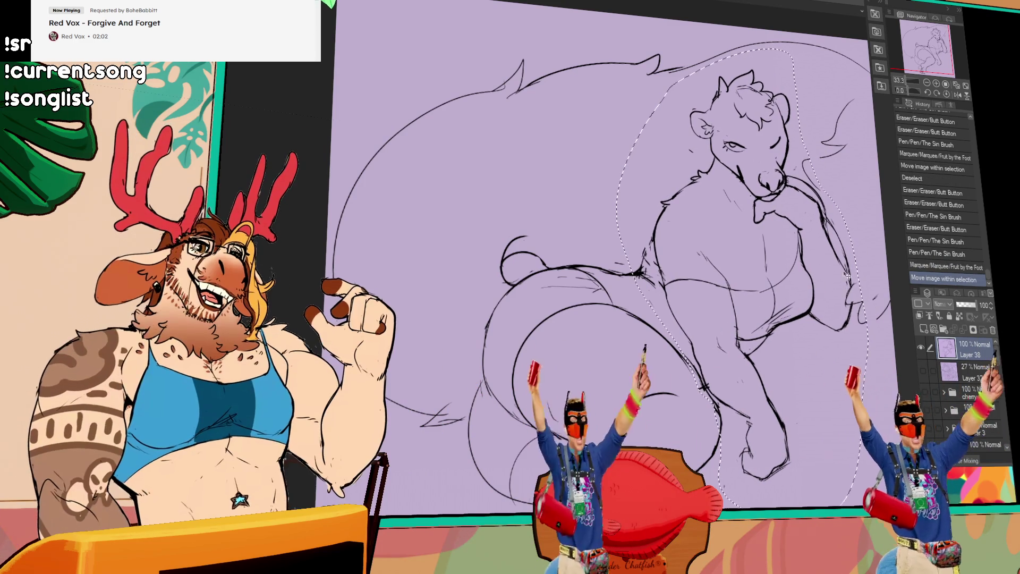
Step: Clear the selection and add short fur strokes along the right arm and lower body
{"action": "key", "text": "ctrl+d"}
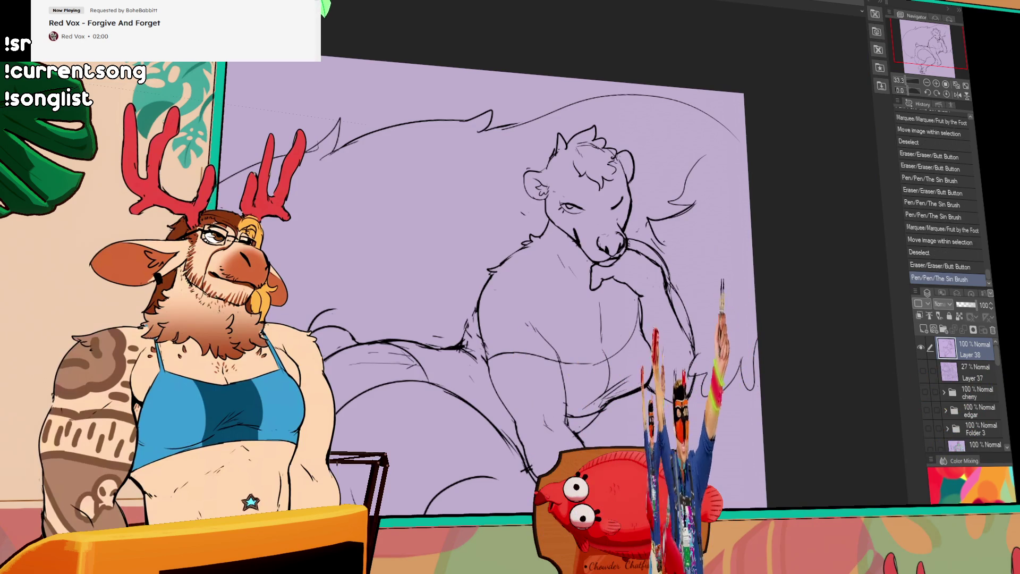
{"action": "left_click_drag", "start_coordinate": [748, 313], "coordinate": [702, 351]}
{"action": "mouse_move", "coordinate": [701, 339]}
{"action": "left_mouse_down"}
{"action": "mouse_move", "coordinate": [691, 309]}
{"action": "mouse_move", "coordinate": [750, 241]}
{"action": "left_mouse_up"}
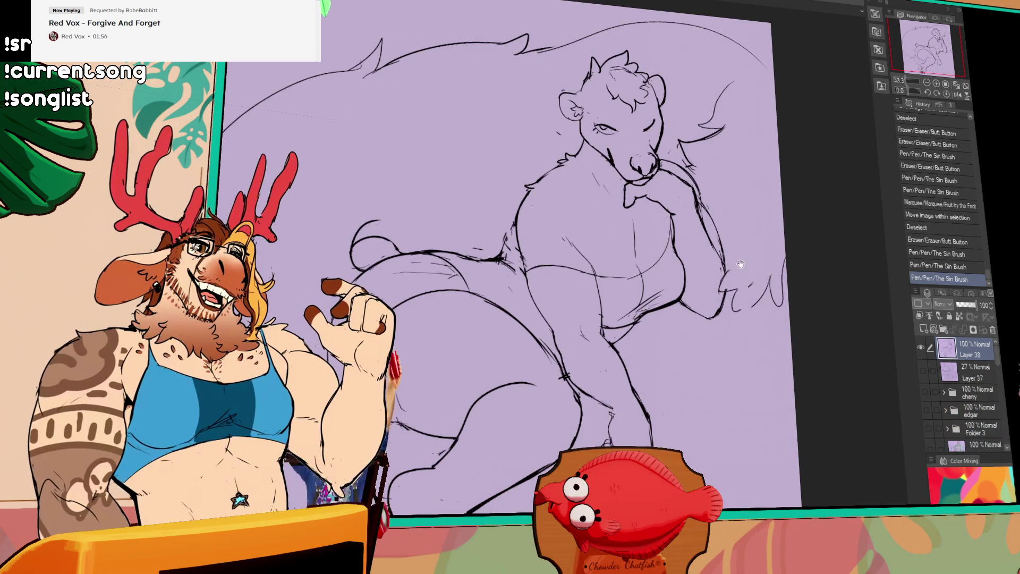
{"action": "left_click_drag", "start_coordinate": [771, 154], "coordinate": [761, 263]}
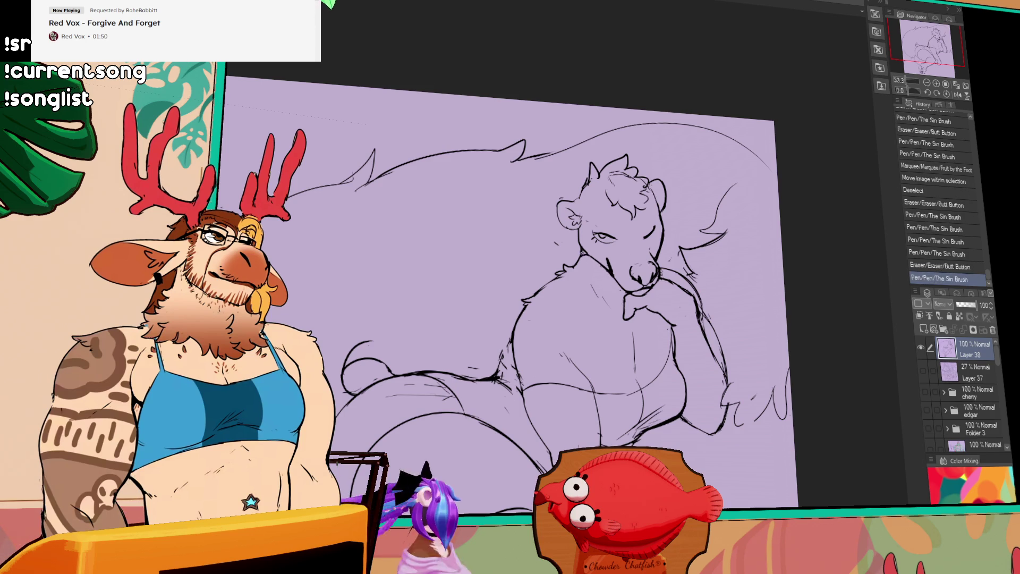
{"action": "left_click_drag", "start_coordinate": [621, 478], "coordinate": [653, 494]}
{"action": "left_click_drag", "start_coordinate": [629, 482], "coordinate": [662, 498]}
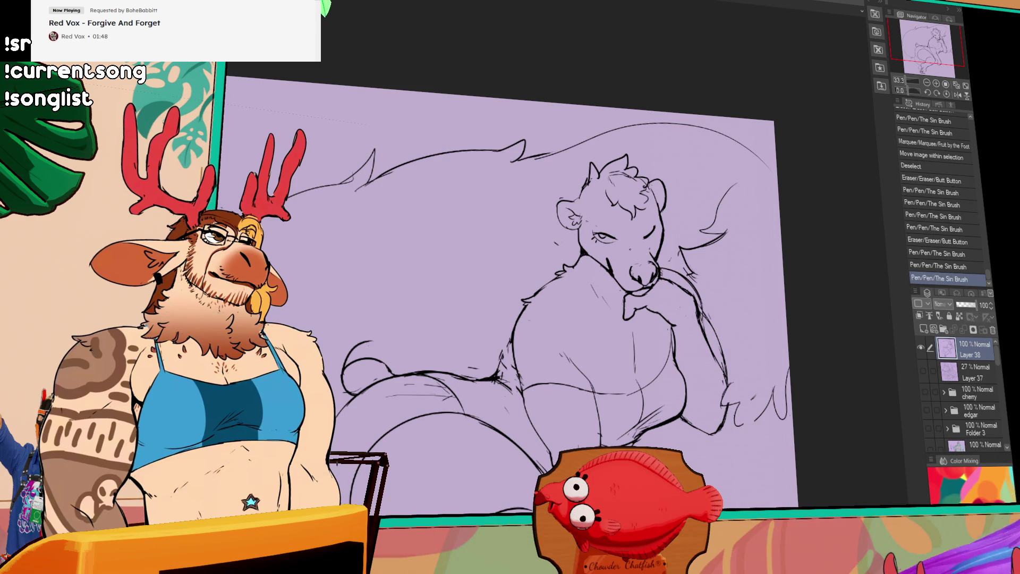
{"action": "left_click_drag", "start_coordinate": [626, 285], "coordinate": [640, 234]}
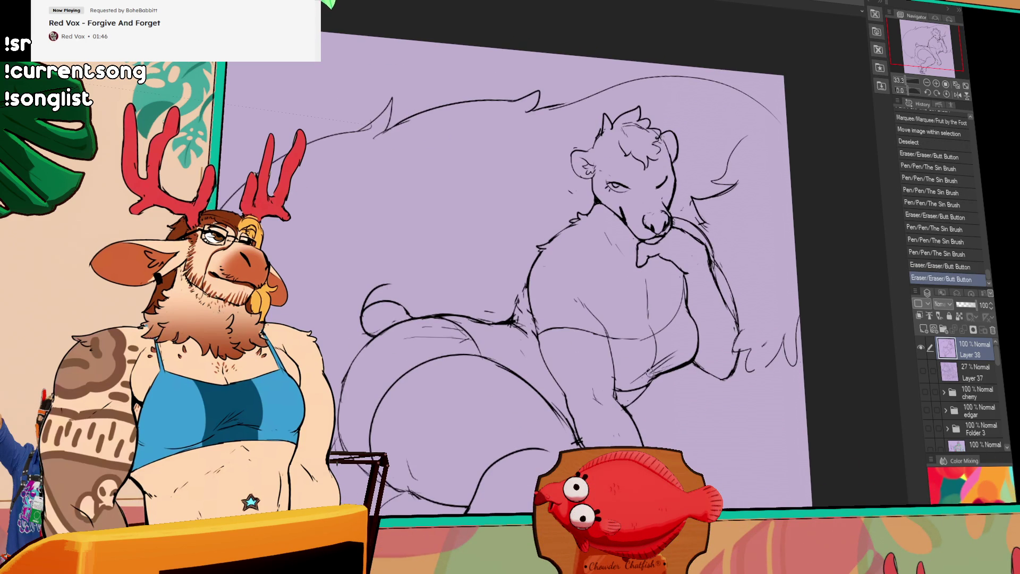
Step: Redo several undone pen strokes while shifting the view over the drawing
{"action": "left_click_drag", "start_coordinate": [667, 371], "coordinate": [667, 367]}
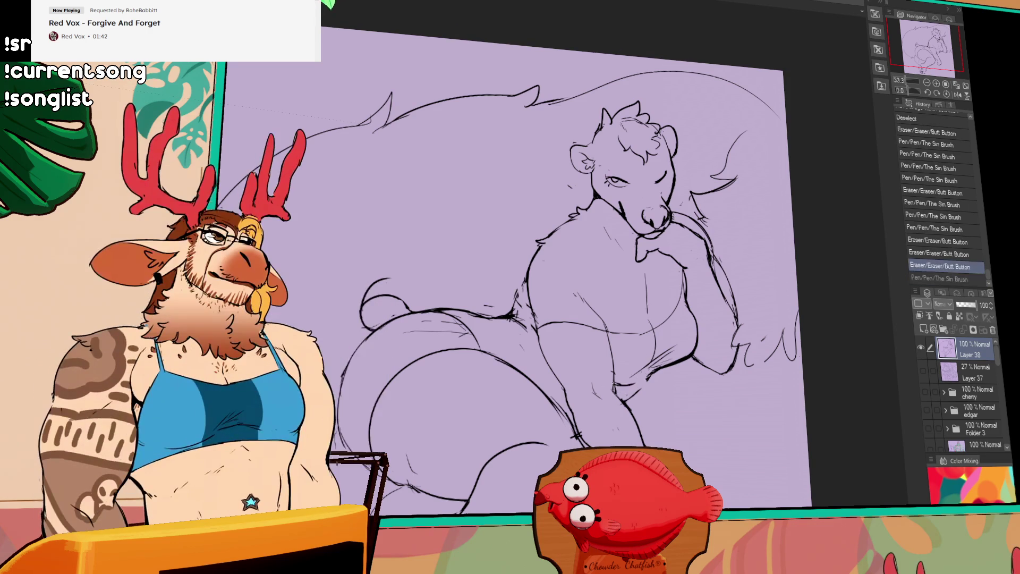
{"action": "key", "text": "ctrl+y"}
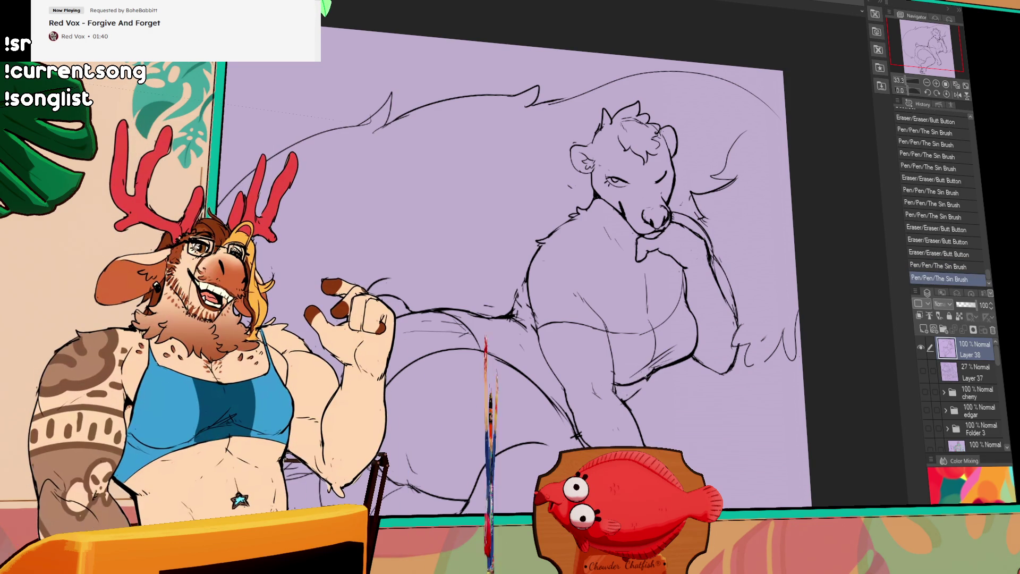
{"action": "key", "text": "ctrl+y"}
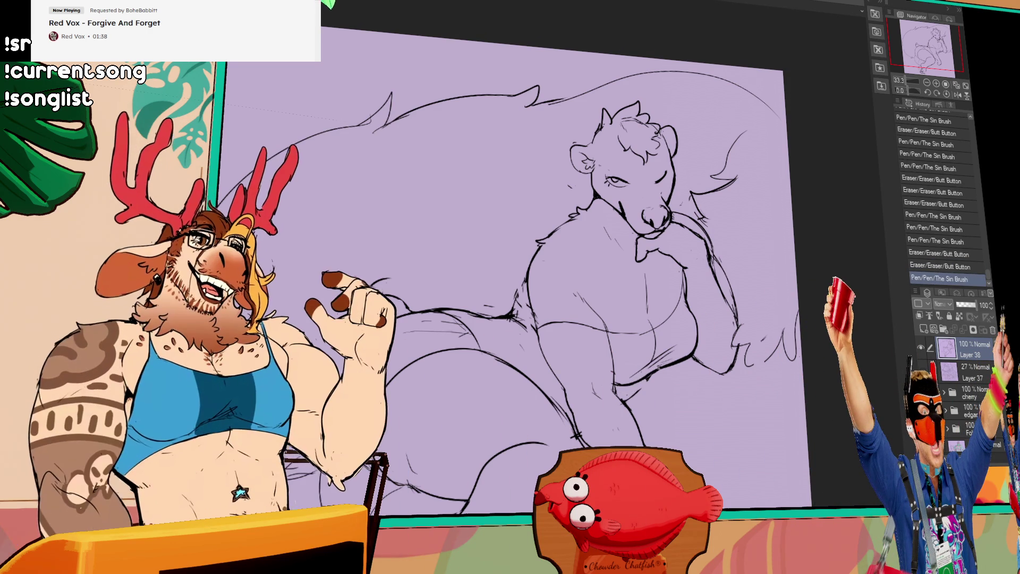
{"action": "key", "text": "ctrl+y"}
{"action": "left_click_drag", "start_coordinate": [728, 308], "coordinate": [739, 291]}
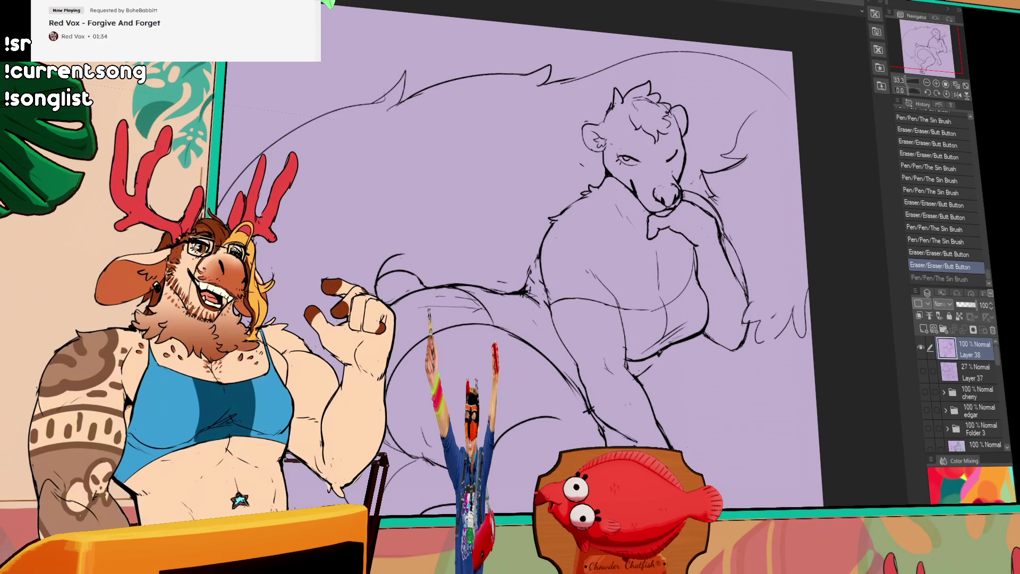
{"action": "key", "text": "ctrl+y"}
Step: Recentre on the skunk's body and erase stray lines near the left arm
{"action": "left_click_drag", "start_coordinate": [786, 277], "coordinate": [769, 282]}
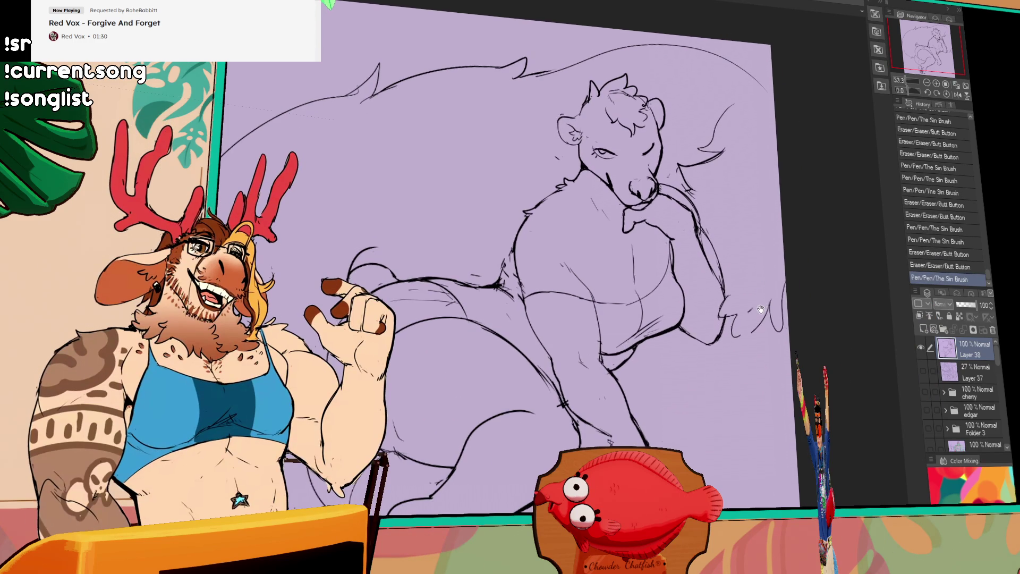
{"action": "left_click_drag", "start_coordinate": [769, 283], "coordinate": [788, 266]}
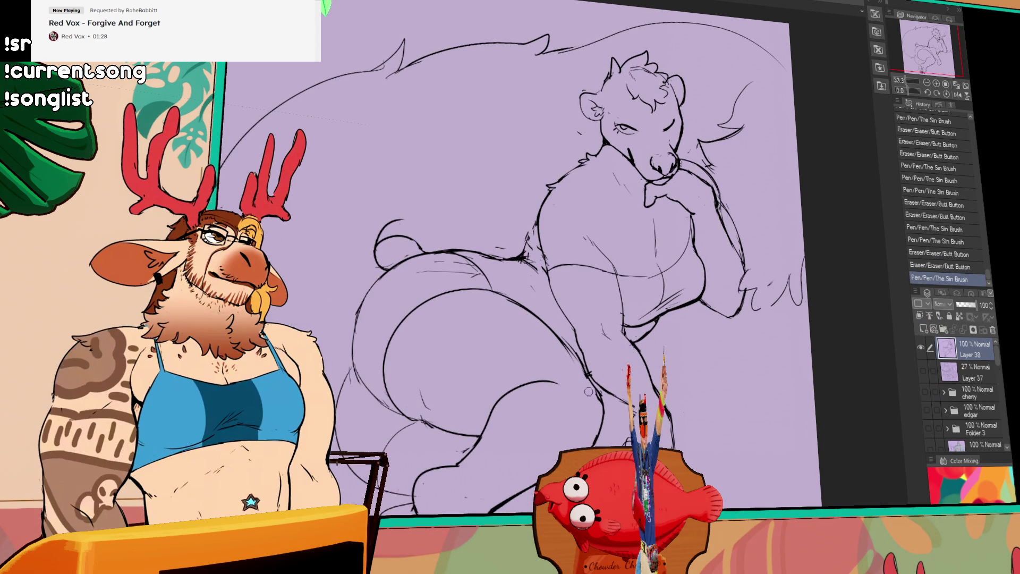
{"action": "left_click_drag", "start_coordinate": [573, 365], "coordinate": [642, 355]}
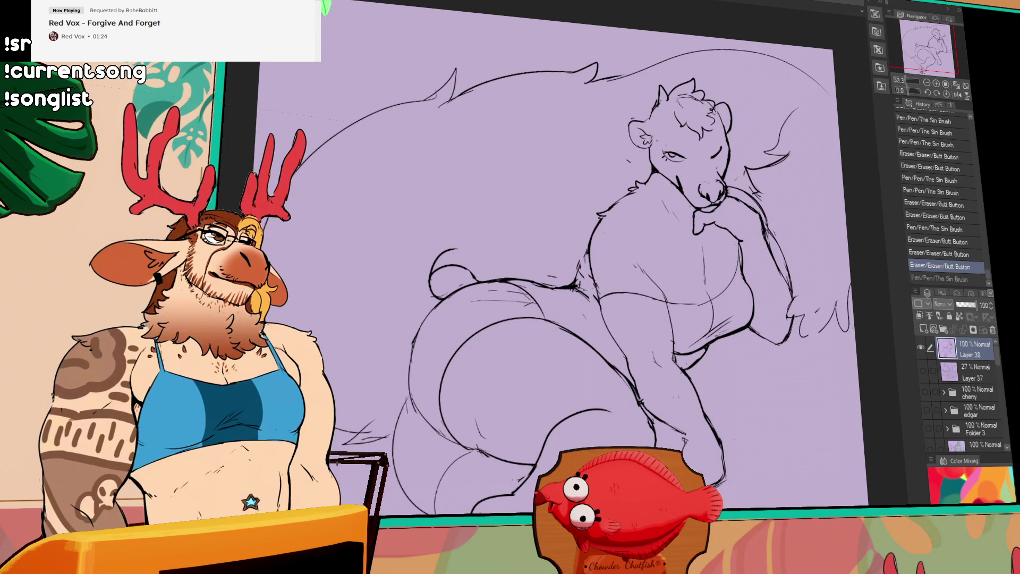
{"action": "left_click_drag", "start_coordinate": [575, 319], "coordinate": [562, 298]}
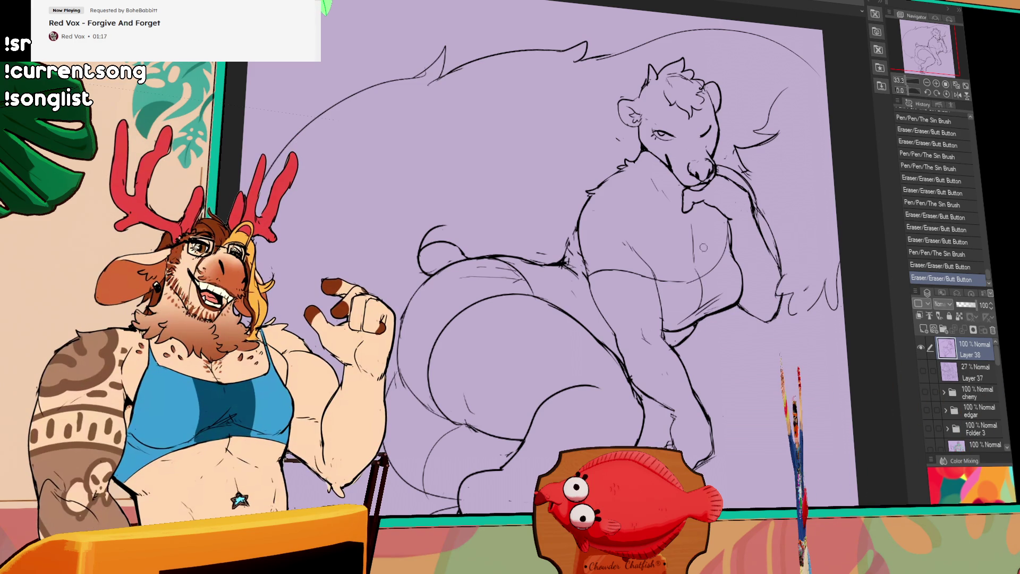
{"action": "left_click_drag", "start_coordinate": [606, 339], "coordinate": [630, 366]}
{"action": "key", "text": "ctrl+z"}
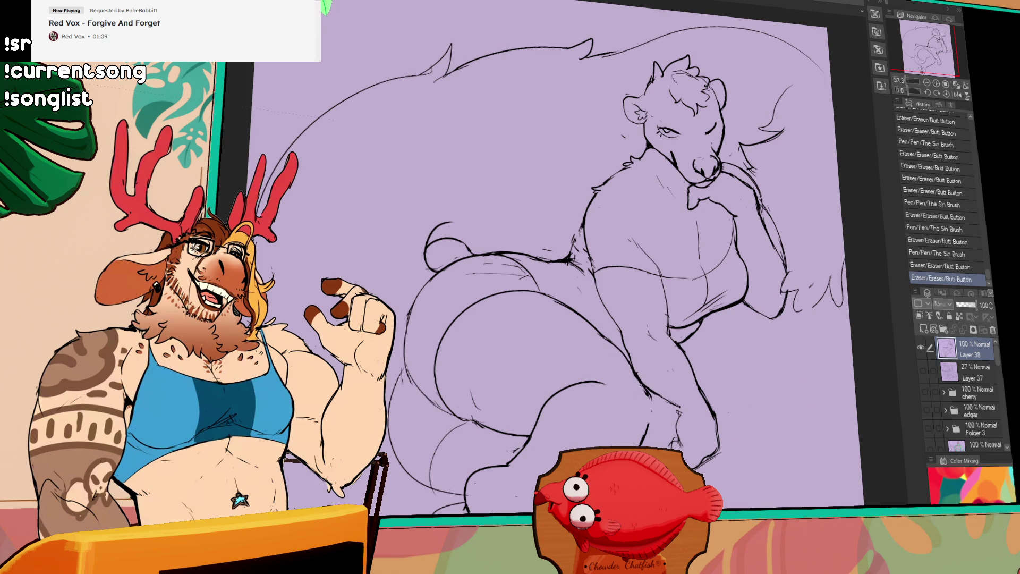
{"action": "scroll", "coordinate": [622, 263], "scroll_direction": "up", "scroll_amount": 2}
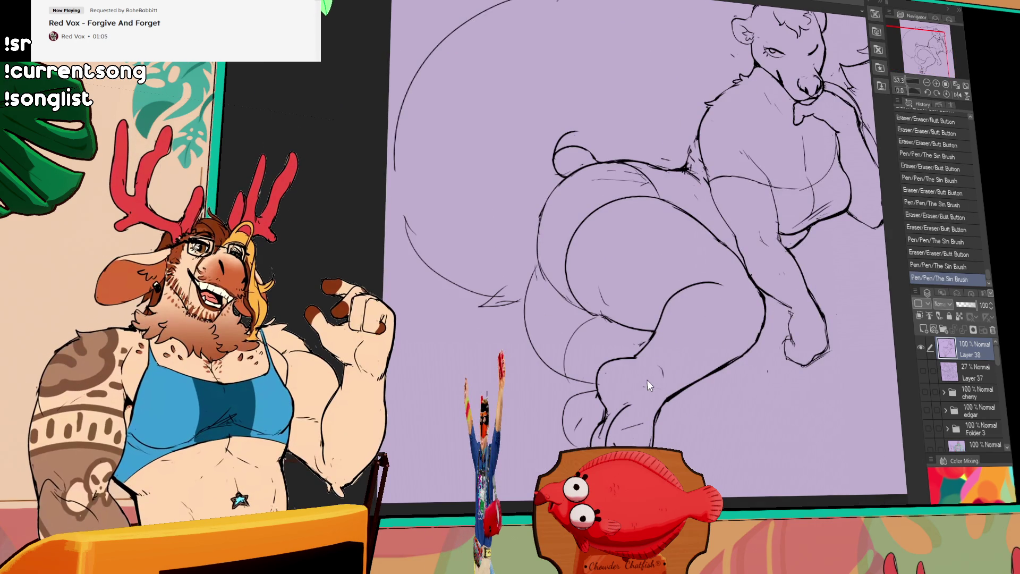
Step: Erase stray strokes and patches of lines on the skunk's lower body
{"action": "key", "text": "ctrl+z"}
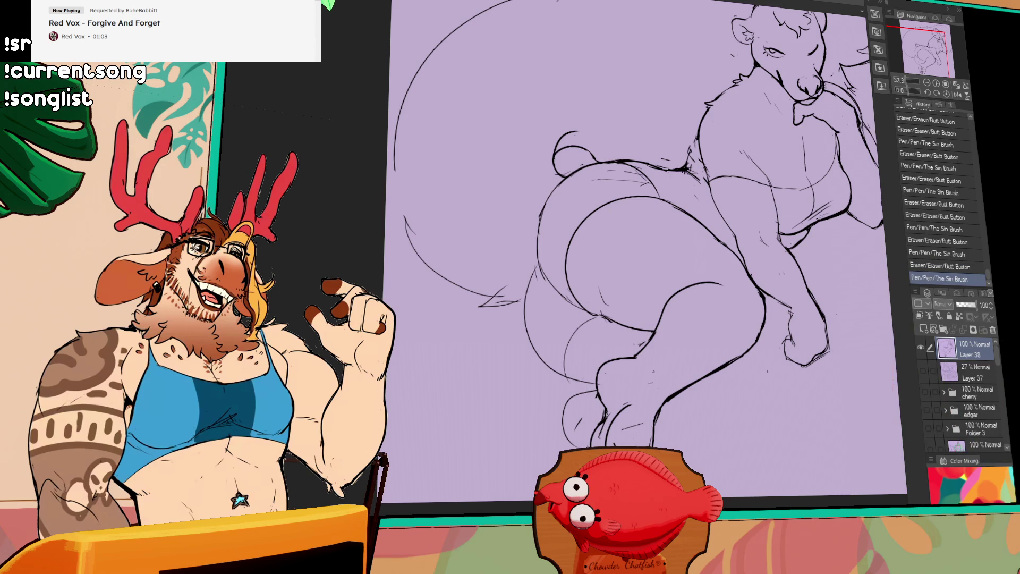
{"action": "scroll", "coordinate": [741, 315], "scroll_direction": "up", "scroll_amount": 2}
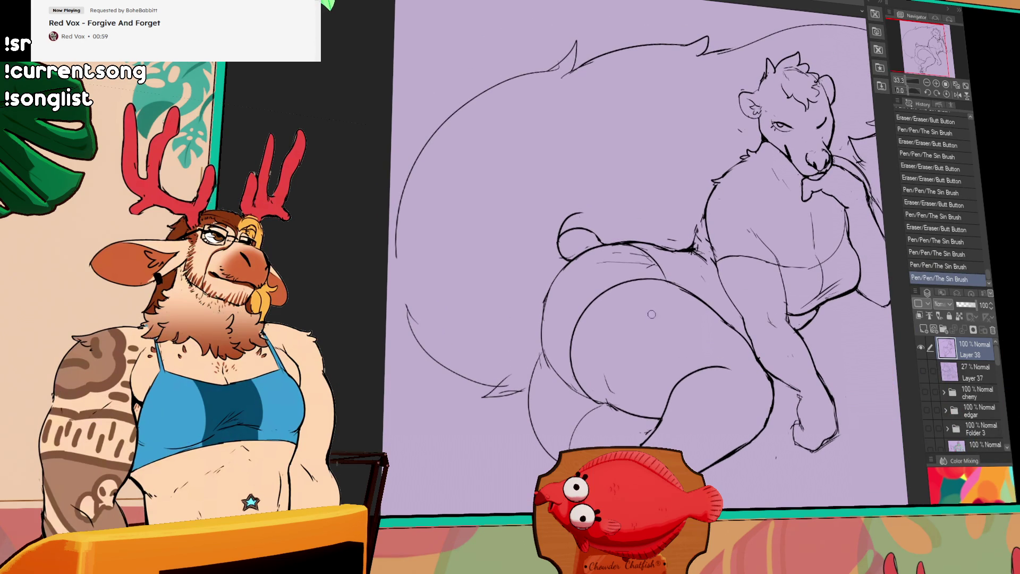
{"action": "left_click_drag", "start_coordinate": [669, 363], "coordinate": [654, 343]}
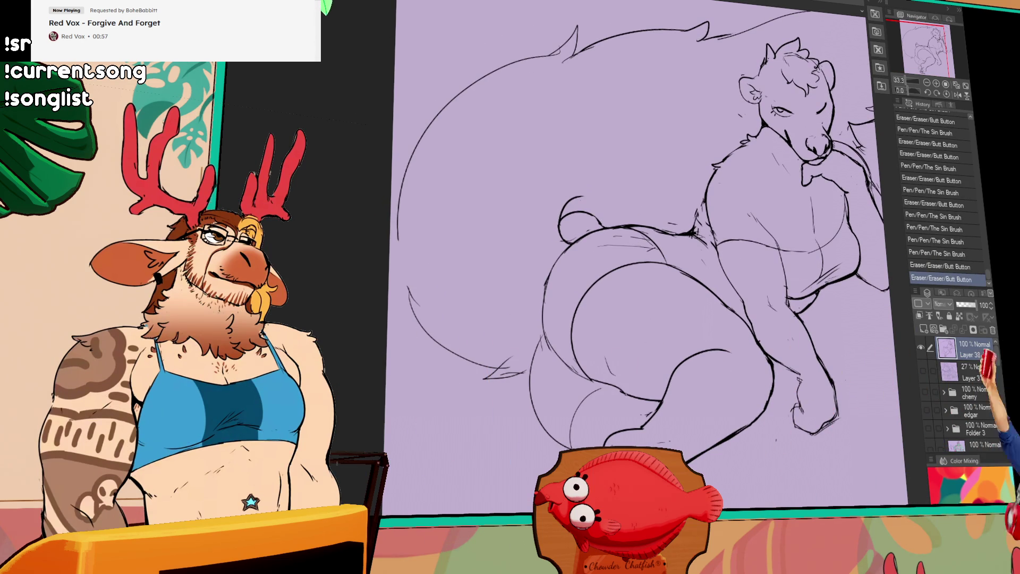
{"action": "left_click_drag", "start_coordinate": [650, 405], "coordinate": [635, 391]}
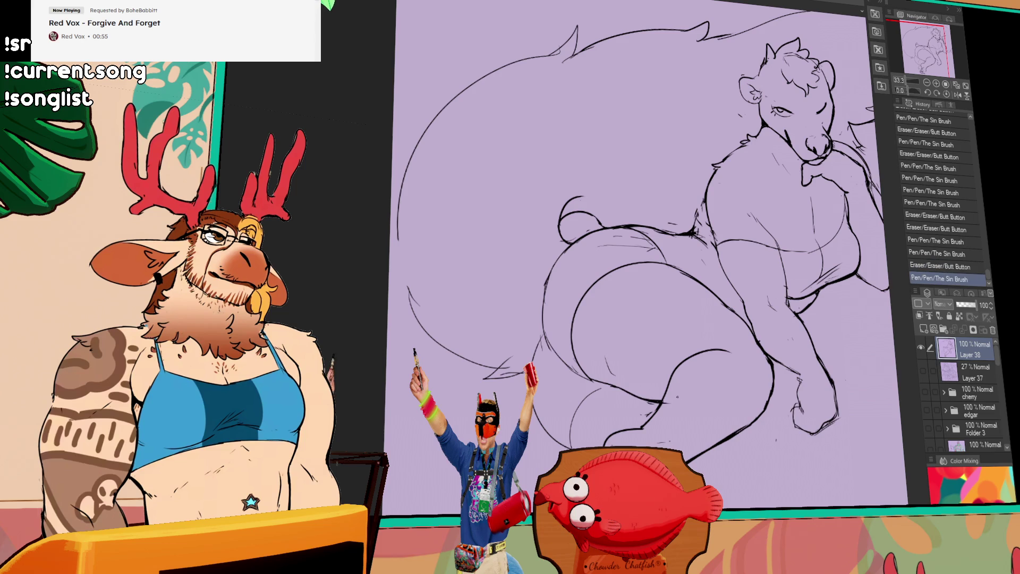
{"action": "left_click_drag", "start_coordinate": [782, 265], "coordinate": [777, 299]}
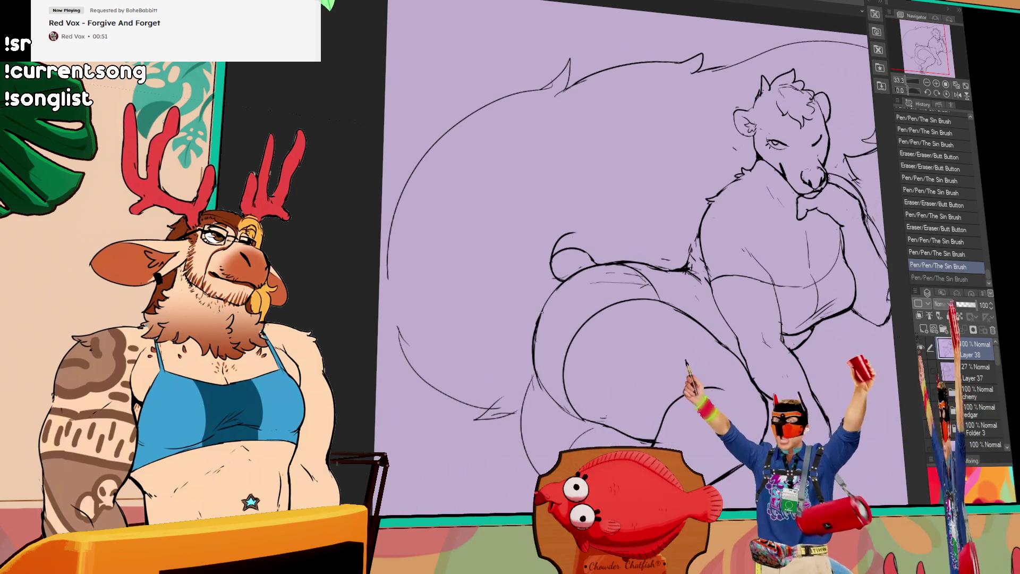
{"action": "left_click_drag", "start_coordinate": [599, 318], "coordinate": [597, 350]}
{"action": "left_click_drag", "start_coordinate": [567, 302], "coordinate": [574, 297]}
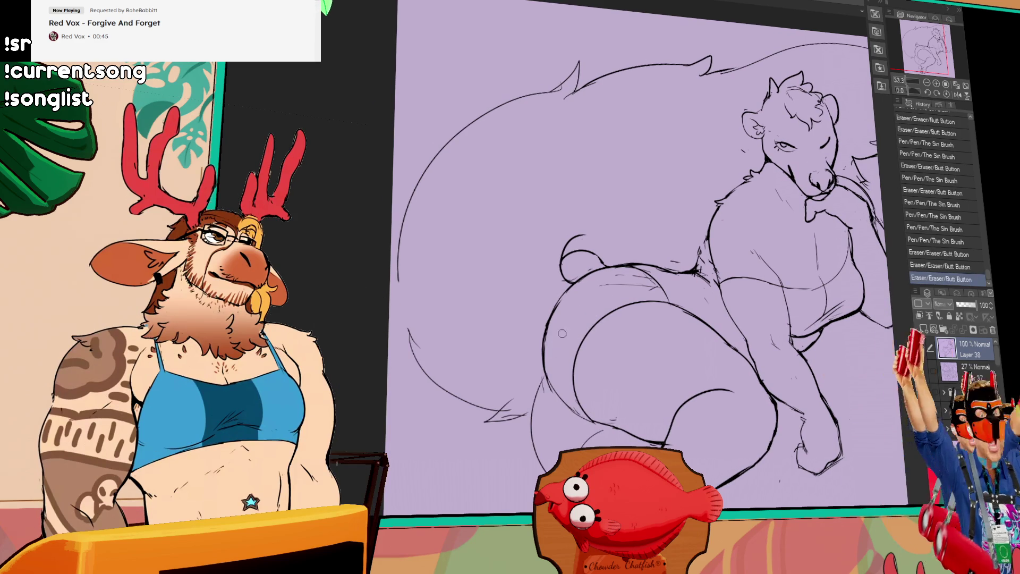
{"action": "mouse_move", "coordinate": [664, 278]}
{"action": "left_mouse_down"}
{"action": "mouse_move", "coordinate": [701, 278]}
{"action": "mouse_move", "coordinate": [683, 280]}
{"action": "left_mouse_up"}
{"action": "scroll", "coordinate": [661, 255], "scroll_direction": "down", "scroll_amount": 2}
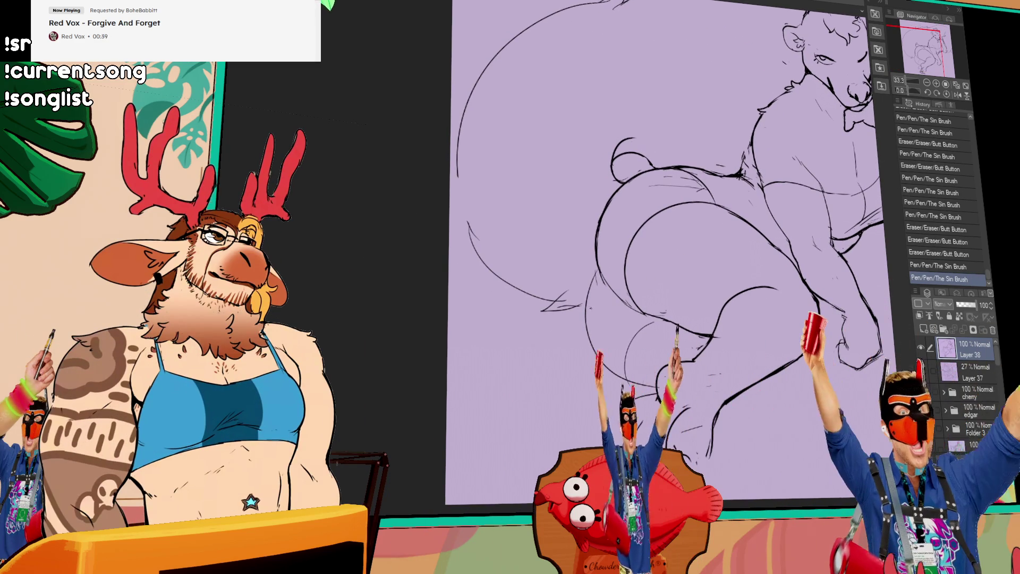
Step: Undo and redo recent strokes to compare, then bring the lower legs and feet into view
{"action": "key", "text": "ctrl+z"}
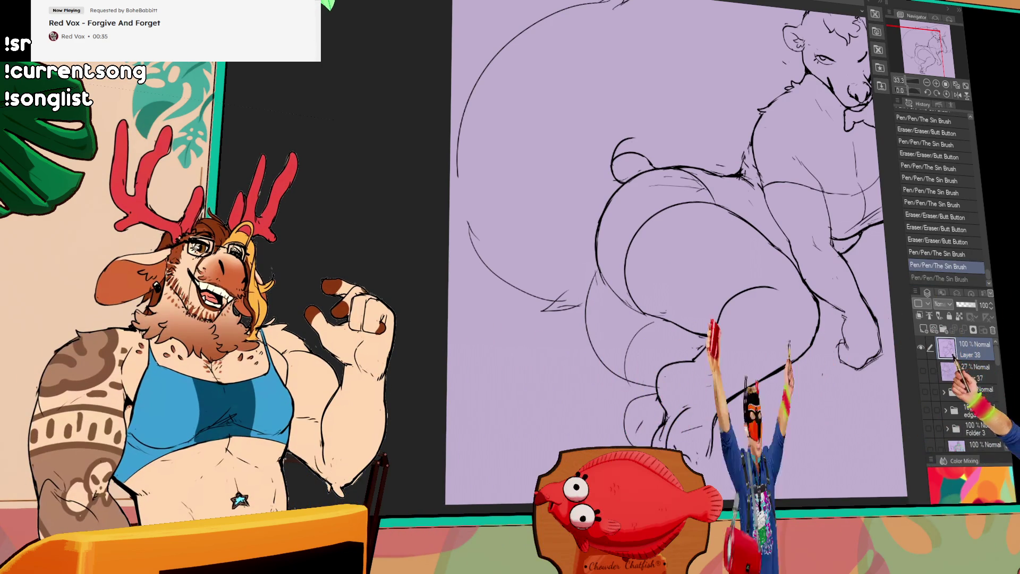
{"action": "left_click_drag", "start_coordinate": [591, 281], "coordinate": [628, 322]}
{"action": "key", "text": "ctrl+y"}
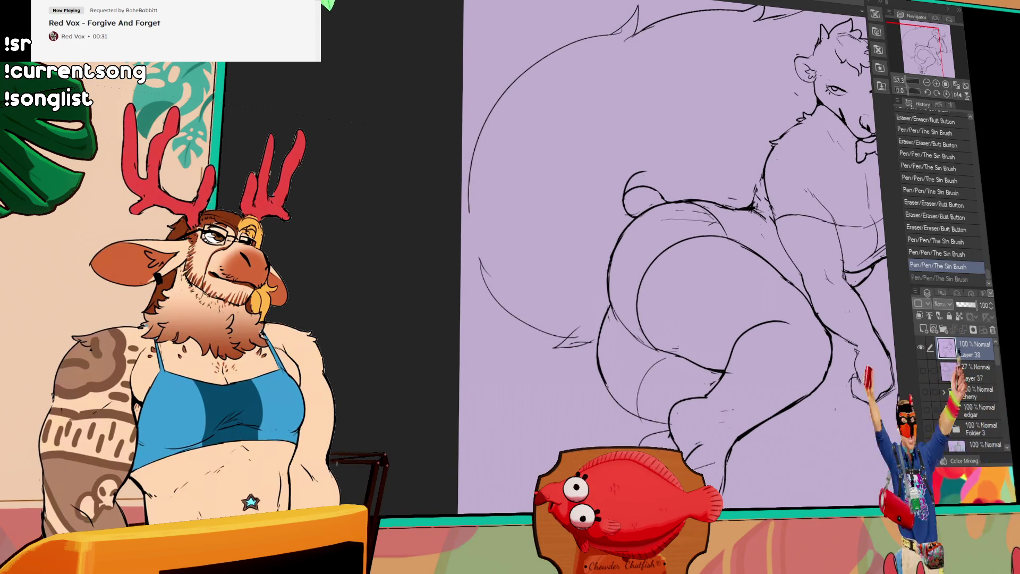
{"action": "key", "text": "ctrl+y"}
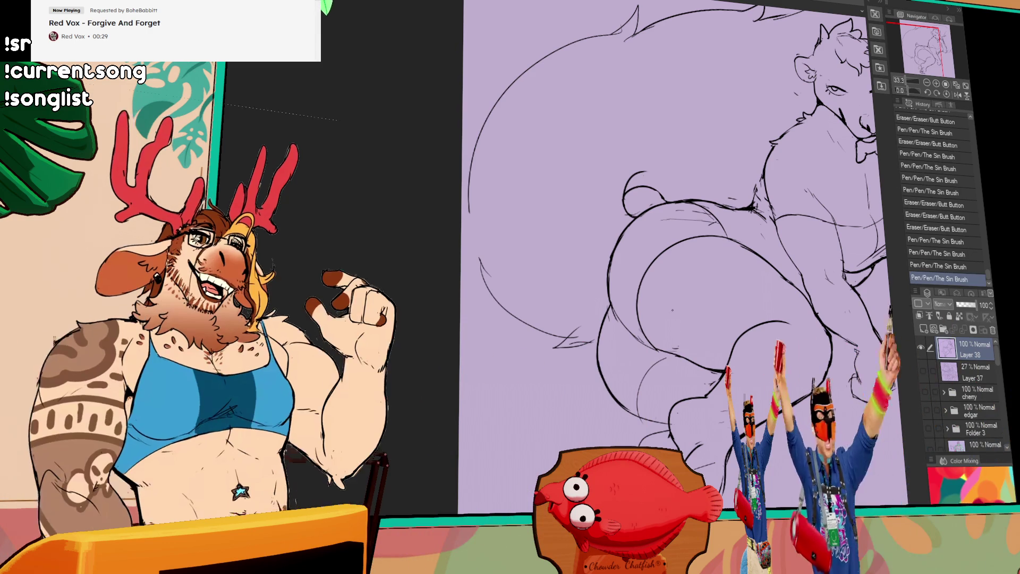
{"action": "left_click_drag", "start_coordinate": [705, 292], "coordinate": [706, 303]}
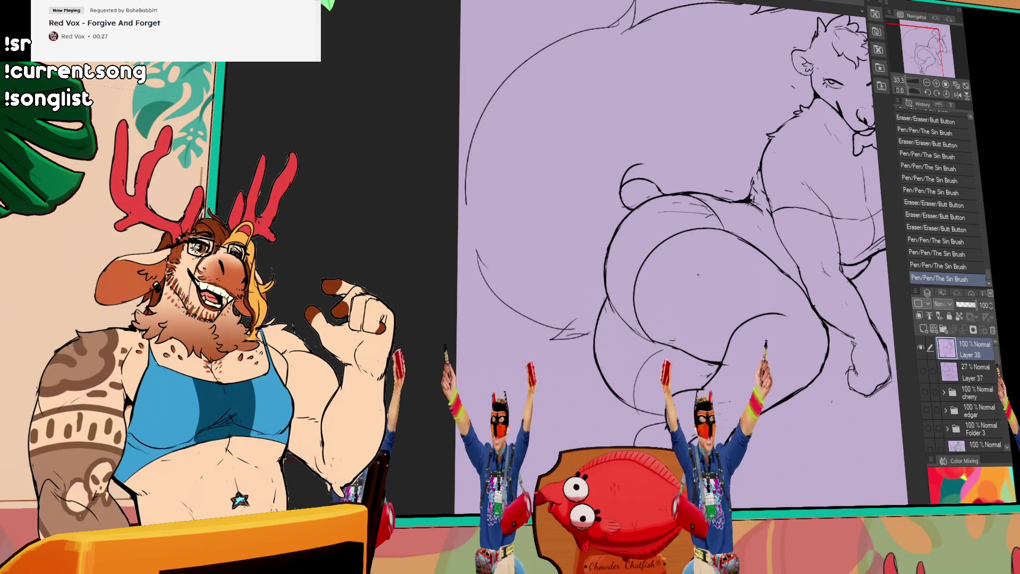
{"action": "key", "text": "ctrl+z"}
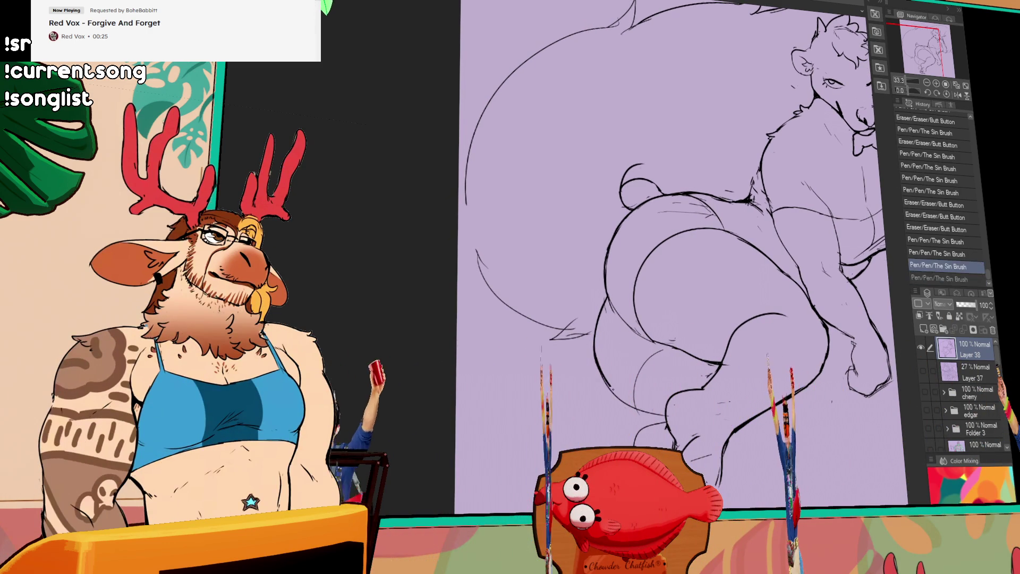
{"action": "mouse_move", "coordinate": [728, 264]}
{"action": "left_mouse_down"}
{"action": "mouse_move", "coordinate": [720, 286]}
{"action": "mouse_move", "coordinate": [729, 264]}
{"action": "left_mouse_up"}
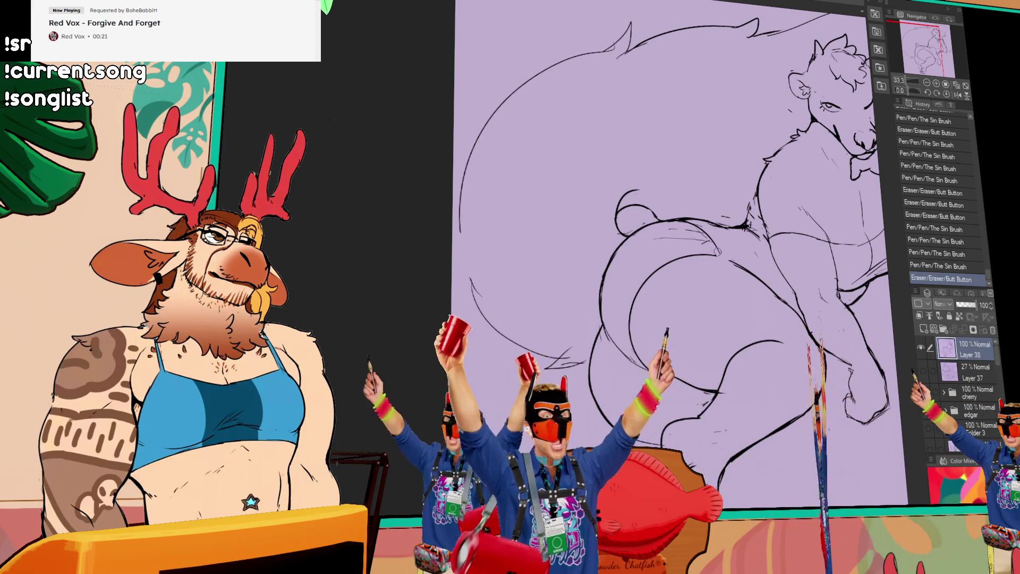
Step: Draw new lines on the feet and a curved line to their left, erasing small bits of the legs
{"action": "left_click_drag", "start_coordinate": [653, 347], "coordinate": [673, 350]}
{"action": "left_click_drag", "start_coordinate": [797, 360], "coordinate": [786, 284]}
{"action": "left_click_drag", "start_coordinate": [685, 350], "coordinate": [715, 376]}
{"action": "key", "text": "ctrl+z"}
{"action": "mouse_move", "coordinate": [670, 343]}
{"action": "left_mouse_down"}
{"action": "mouse_move", "coordinate": [686, 374]}
{"action": "mouse_move", "coordinate": [666, 383]}
{"action": "mouse_move", "coordinate": [693, 391]}
{"action": "left_mouse_up"}
{"action": "mouse_move", "coordinate": [637, 351]}
{"action": "left_mouse_down"}
{"action": "mouse_move", "coordinate": [649, 363]}
{"action": "mouse_move", "coordinate": [599, 390]}
{"action": "left_mouse_up"}
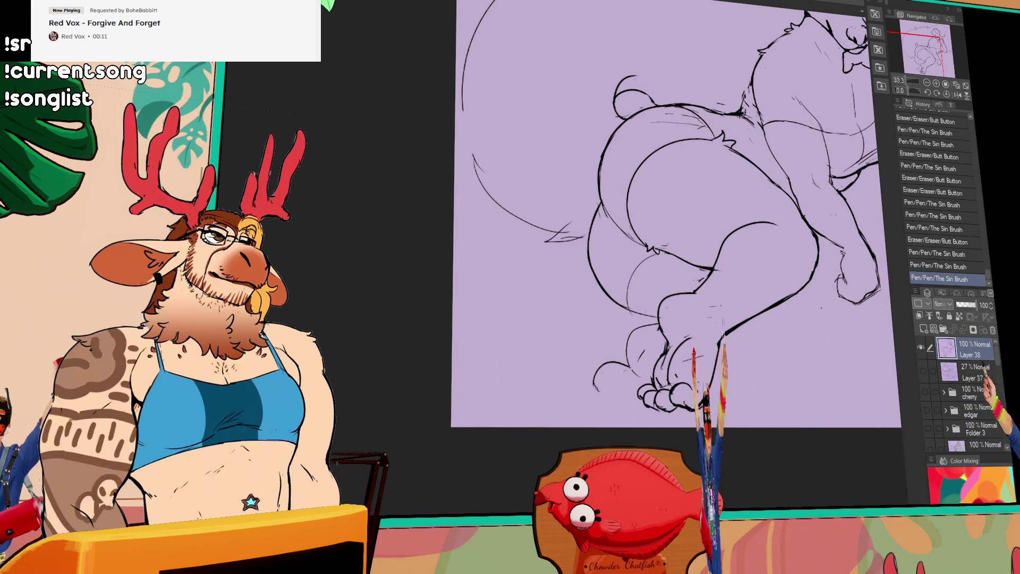
Step: Draw toe and claw lines on the feet and erase a tiny stray mark
{"action": "left_click_drag", "start_coordinate": [669, 342], "coordinate": [686, 367]}
{"action": "mouse_move", "coordinate": [653, 351]}
{"action": "left_mouse_down"}
{"action": "mouse_move", "coordinate": [670, 375]}
{"action": "mouse_move", "coordinate": [702, 374]}
{"action": "mouse_move", "coordinate": [653, 383]}
{"action": "mouse_move", "coordinate": [705, 371]}
{"action": "left_mouse_up"}
{"action": "left_click_drag", "start_coordinate": [678, 354], "coordinate": [694, 379]}
{"action": "mouse_move", "coordinate": [606, 368]}
{"action": "left_mouse_down"}
{"action": "mouse_move", "coordinate": [593, 394]}
{"action": "mouse_move", "coordinate": [693, 407]}
{"action": "mouse_move", "coordinate": [681, 399]}
{"action": "left_mouse_up"}
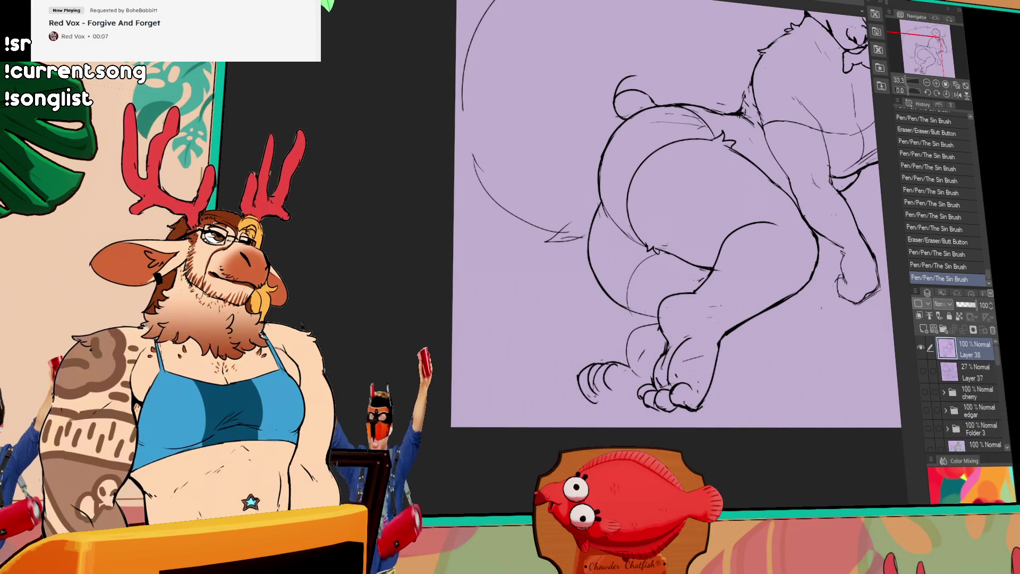
{"action": "mouse_move", "coordinate": [590, 374]}
{"action": "left_mouse_down"}
{"action": "mouse_move", "coordinate": [596, 396]}
{"action": "mouse_move", "coordinate": [618, 365]}
{"action": "mouse_move", "coordinate": [599, 390]}
{"action": "left_mouse_up"}
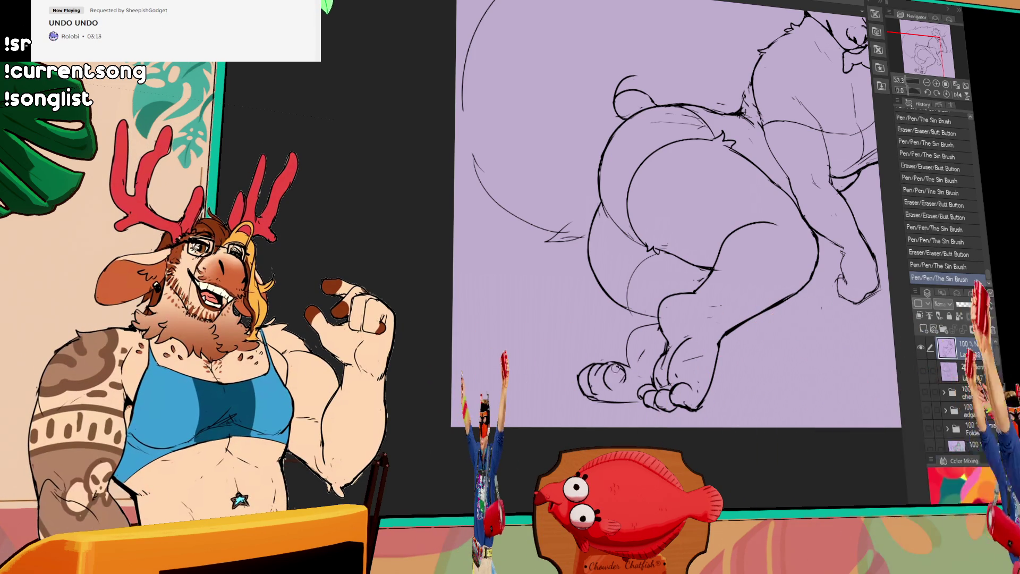
{"action": "left_click_drag", "start_coordinate": [675, 363], "coordinate": [683, 376]}
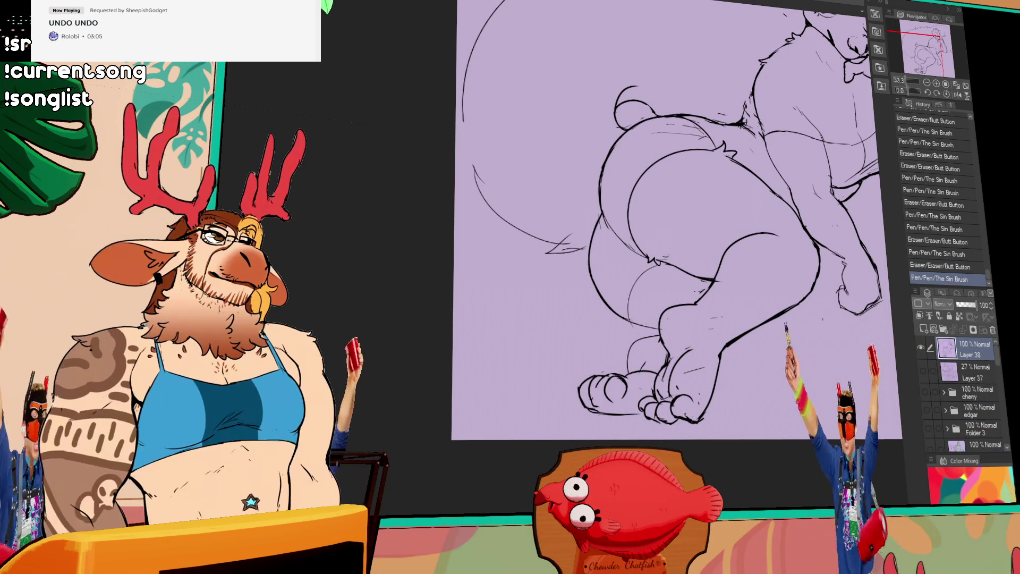
Step: Toggle the last foot stroke with undo and redo to compare versions
{"action": "key", "text": "ctrl+z"}
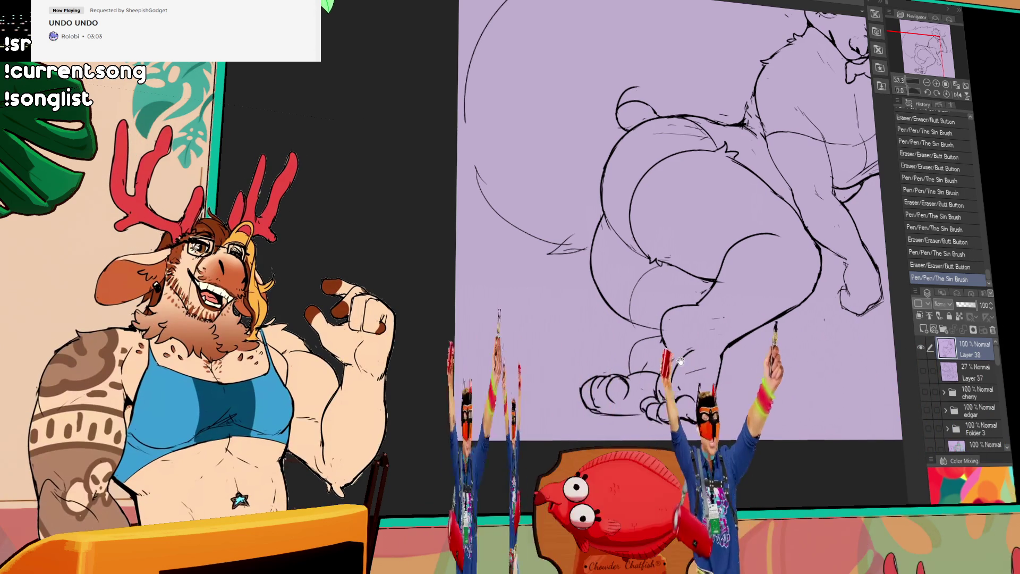
{"action": "key", "text": "ctrl+y"}
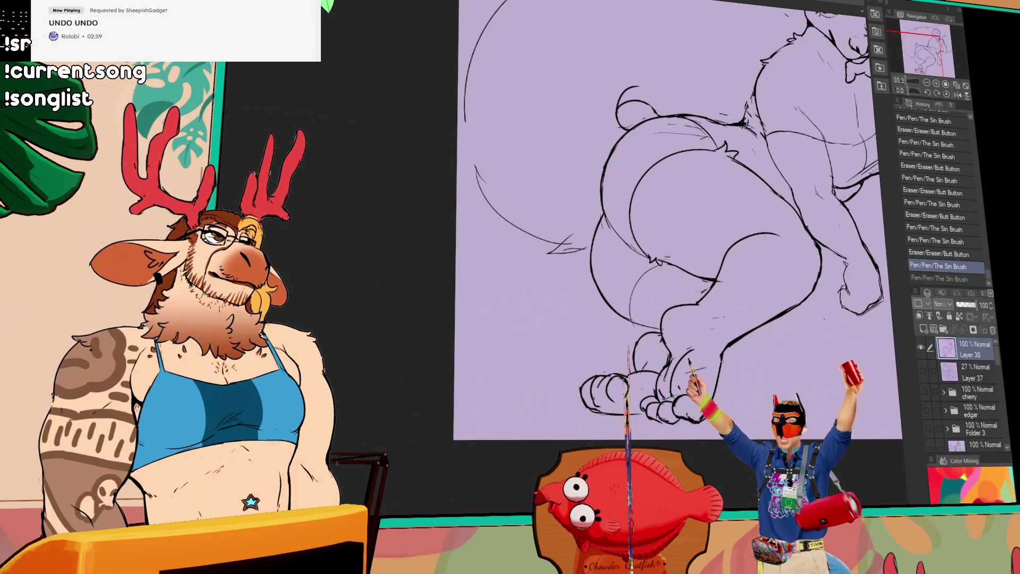
{"action": "key", "text": "ctrl+z"}
{"action": "key", "text": "ctrl+y"}
{"action": "key", "text": "ctrl+y"}
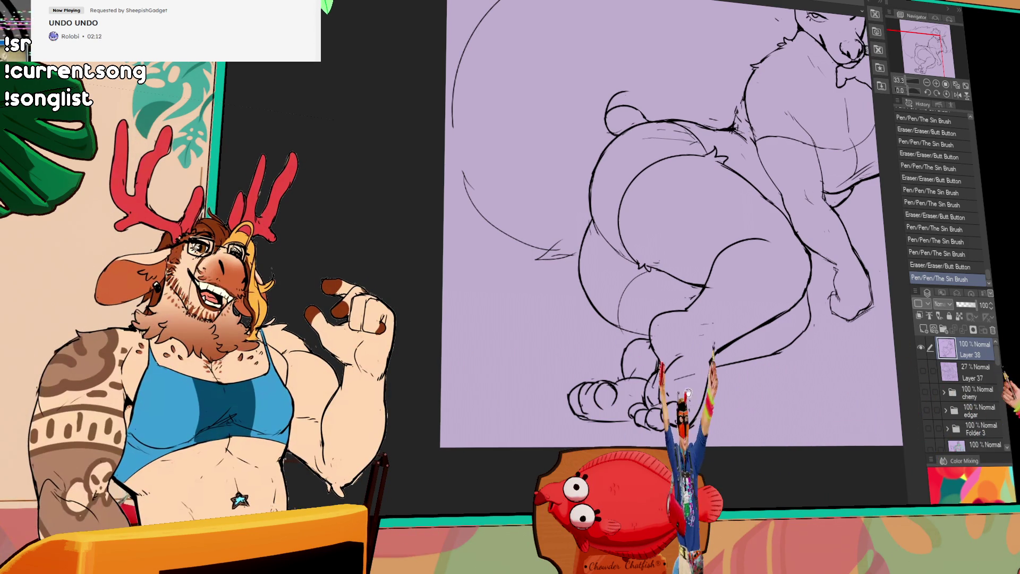
Step: Add a small stroke to the skunk's feet
{"action": "left_click_drag", "start_coordinate": [670, 363], "coordinate": [659, 375]}
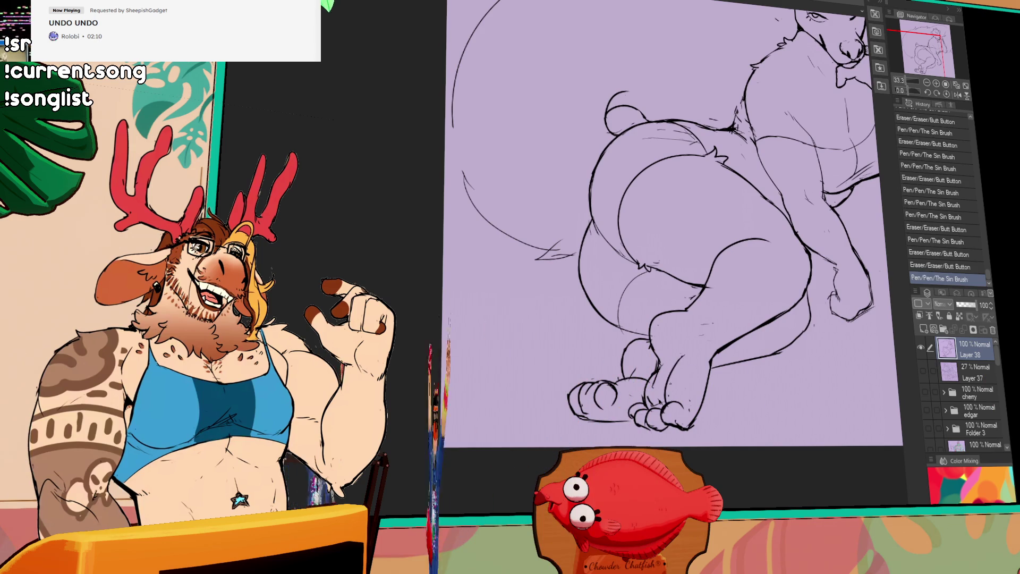
Step: Review recent Sin Brush toe strokes on the feet, undoing and restoring them until they read right
{"action": "key", "text": "ctrl+z"}
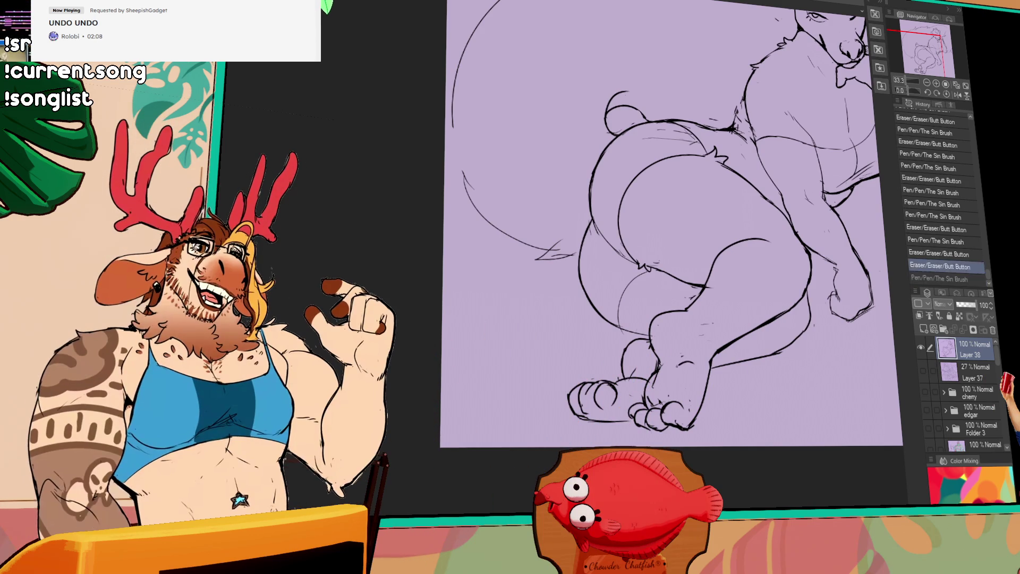
{"action": "key", "text": "ctrl+y"}
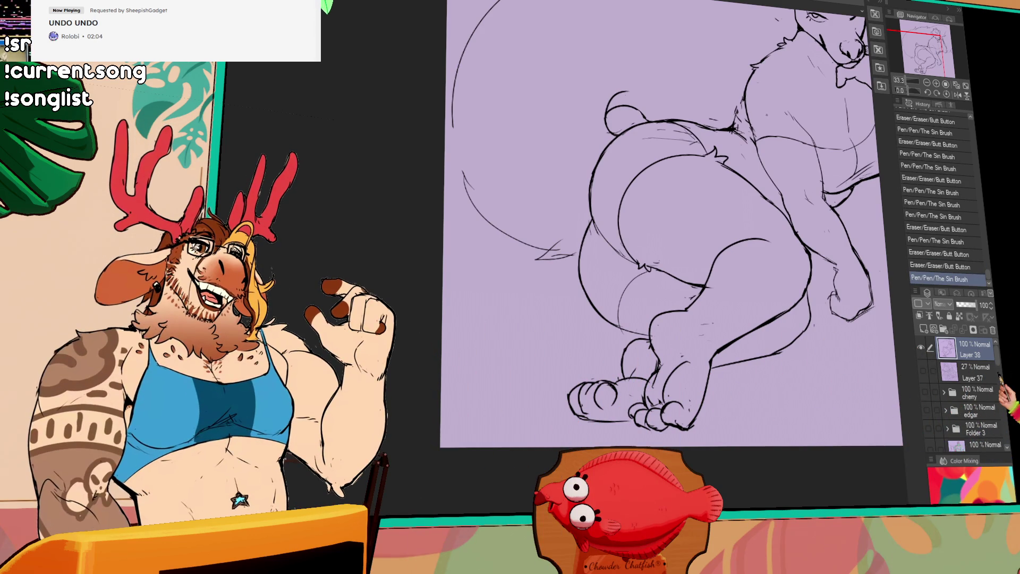
{"action": "left_click_drag", "start_coordinate": [673, 326], "coordinate": [683, 294]}
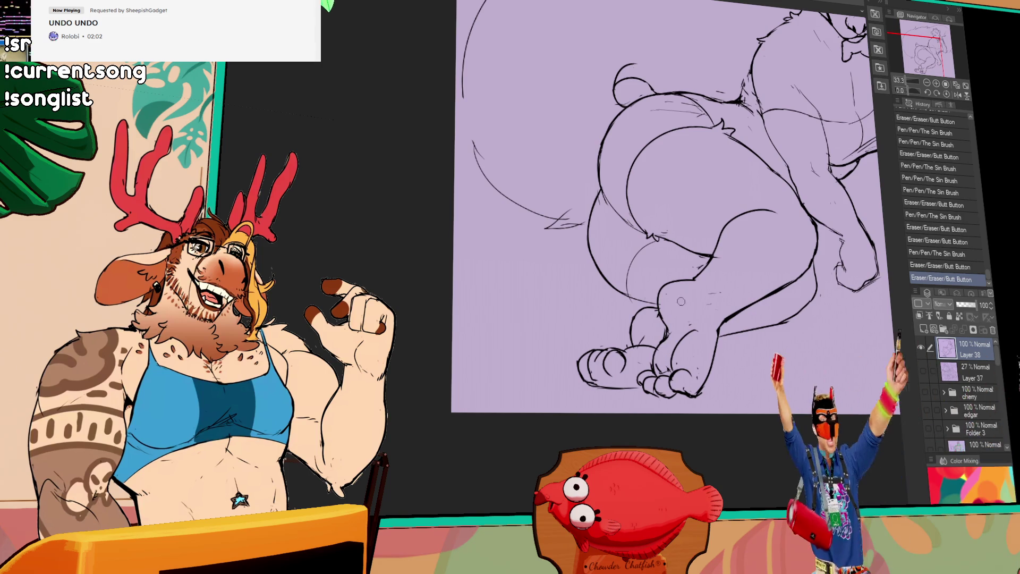
{"action": "key", "text": "ctrl+z"}
{"action": "key", "text": "ctrl+y"}
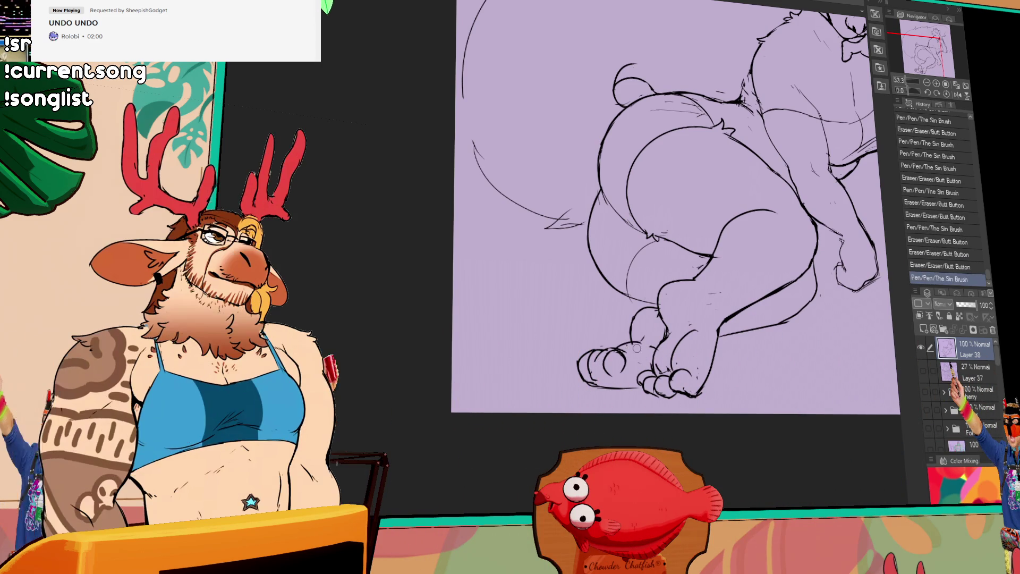
{"action": "key", "text": "ctrl+y"}
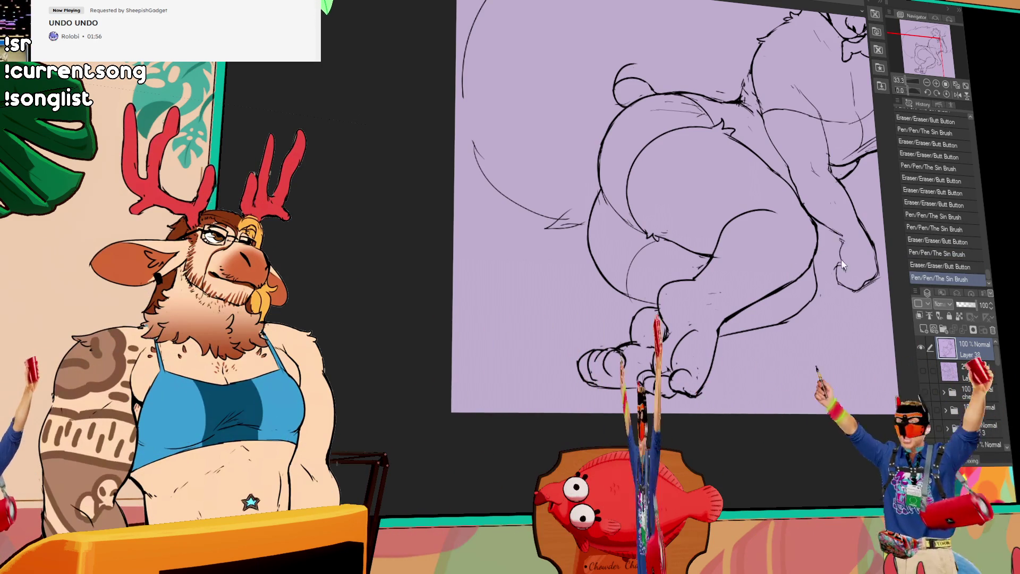
{"action": "key", "text": "ctrl+y"}
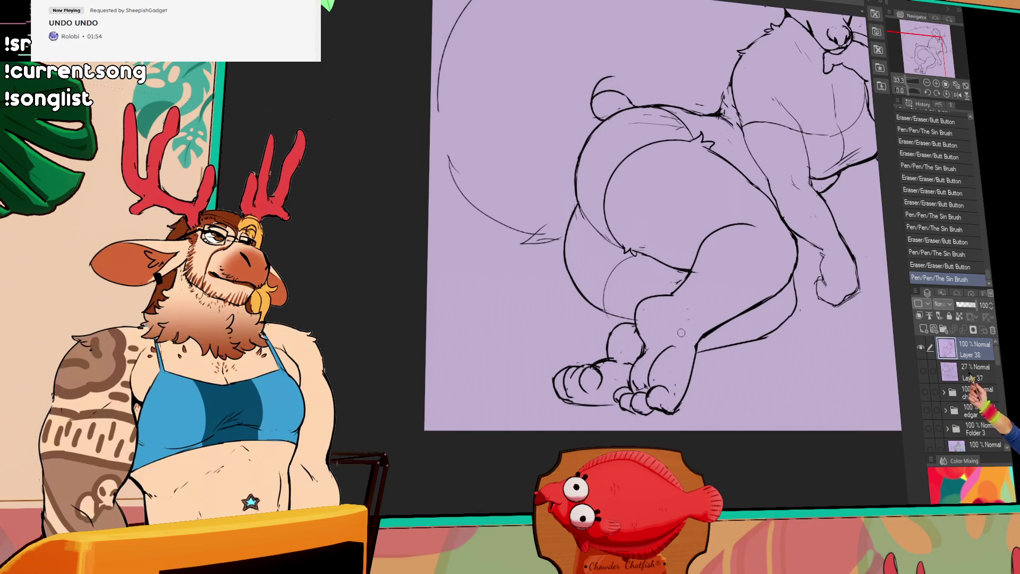
{"action": "key", "text": "ctrl+y"}
{"action": "key", "text": "ctrl+y"}
{"action": "key", "text": "ctrl+y"}
{"action": "key", "text": "ctrl+y"}
{"action": "key", "text": "ctrl+y"}
Step: Remove a small stray stroke and erase leftover bits along the toe lines
{"action": "left_click_drag", "start_coordinate": [733, 325], "coordinate": [706, 307]}
{"action": "scroll", "coordinate": [706, 309], "scroll_direction": "down", "scroll_amount": 2}
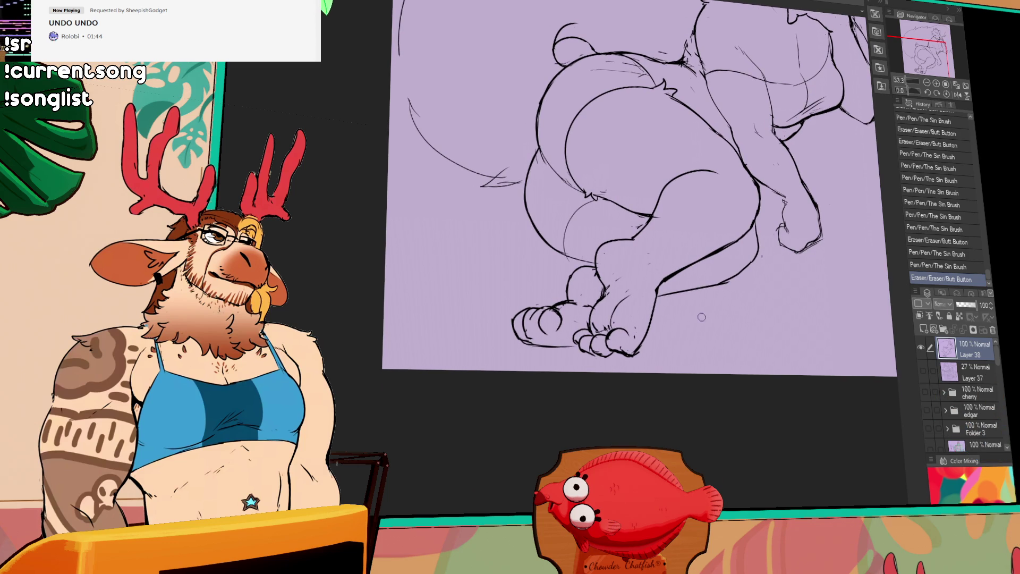
{"action": "left_click_drag", "start_coordinate": [705, 312], "coordinate": [626, 312]}
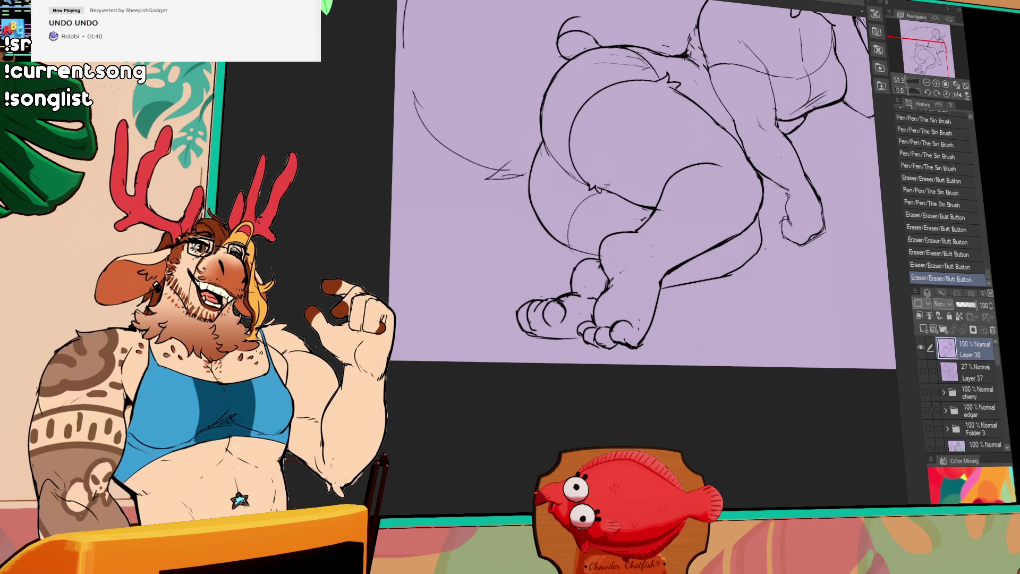
{"action": "key", "text": "ctrl+z"}
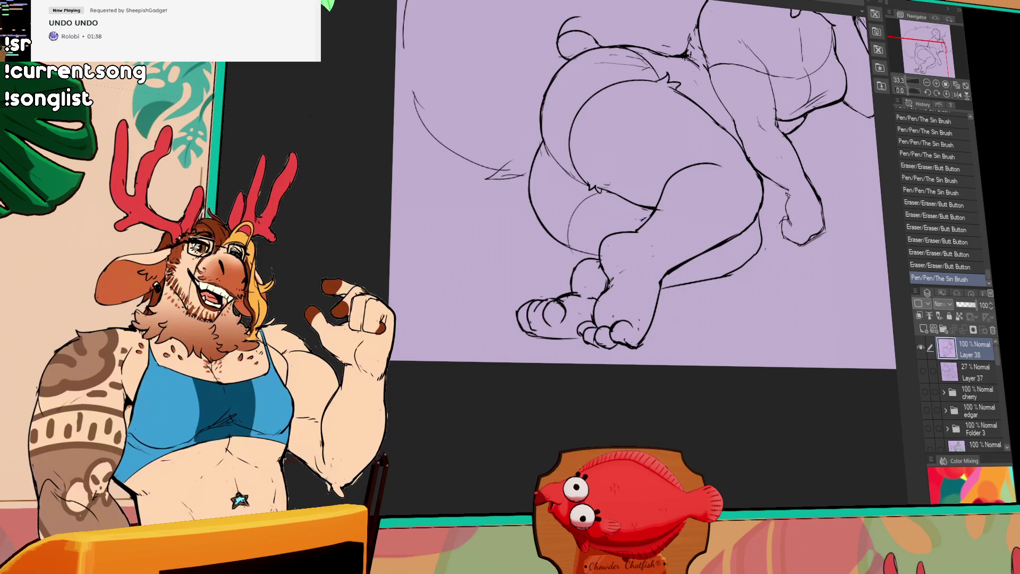
{"action": "scroll", "coordinate": [707, 302], "scroll_direction": "down", "scroll_amount": 1}
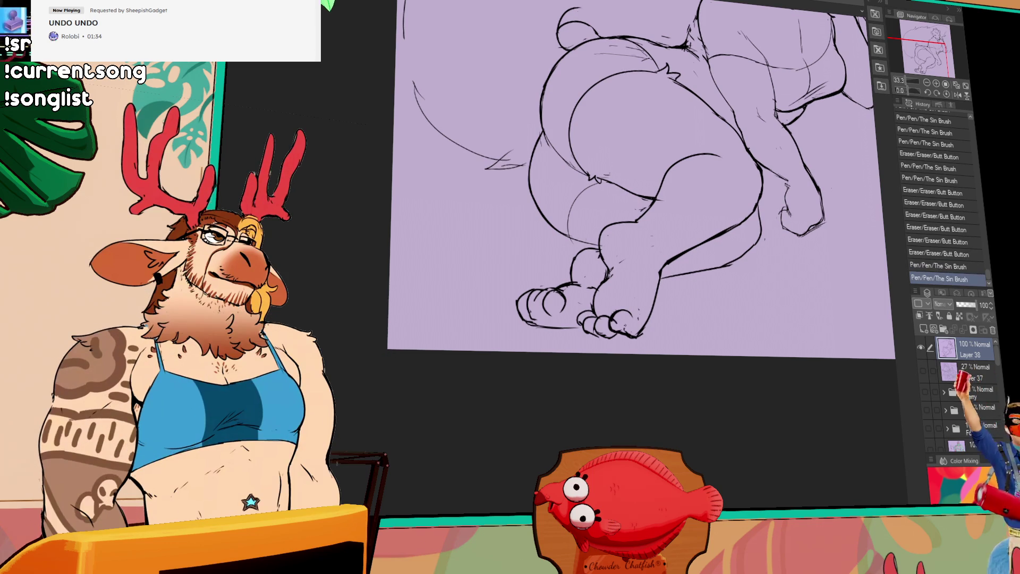
{"action": "left_click_drag", "start_coordinate": [544, 298], "coordinate": [558, 307]}
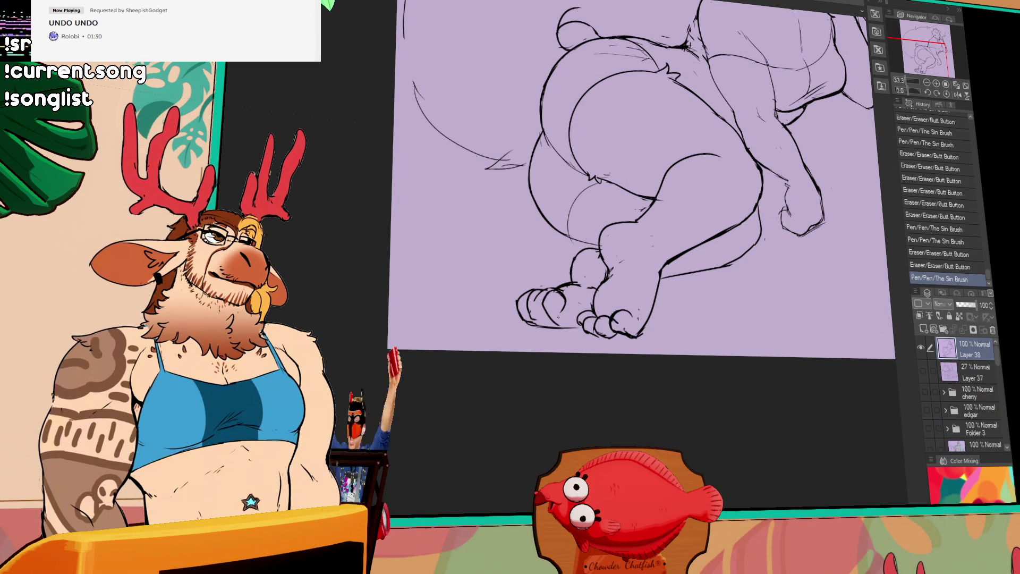
{"action": "mouse_move", "coordinate": [570, 318]}
{"action": "left_mouse_down"}
{"action": "mouse_move", "coordinate": [587, 301]}
{"action": "mouse_move", "coordinate": [576, 322]}
{"action": "mouse_move", "coordinate": [553, 317]}
{"action": "left_mouse_up"}
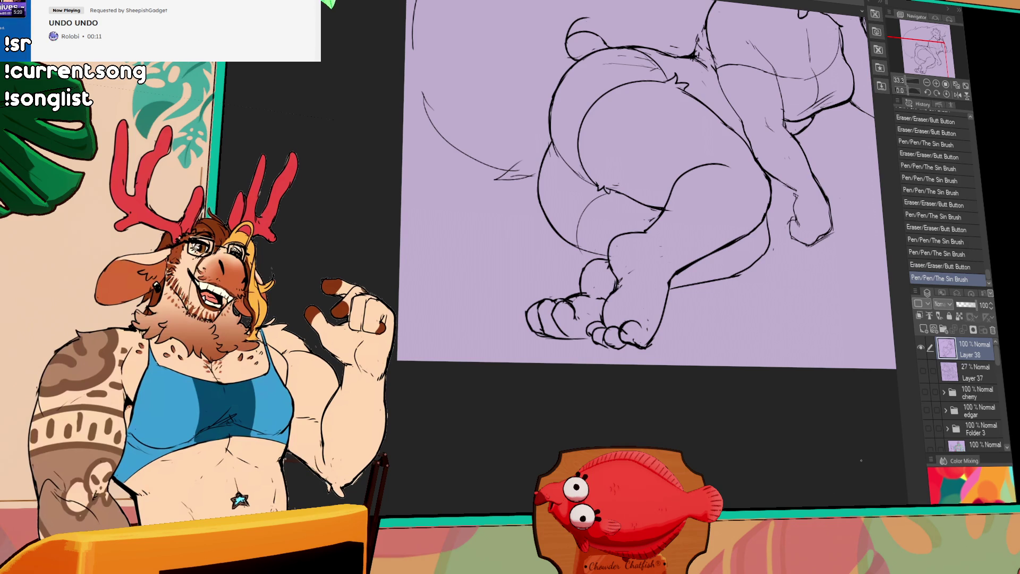
Step: Marquee-select the skunk's foot lines and shift them into a better position, then deselect
{"action": "left_click_drag", "start_coordinate": [682, 315], "coordinate": [637, 342]}
{"action": "key", "text": "ctrl+z"}
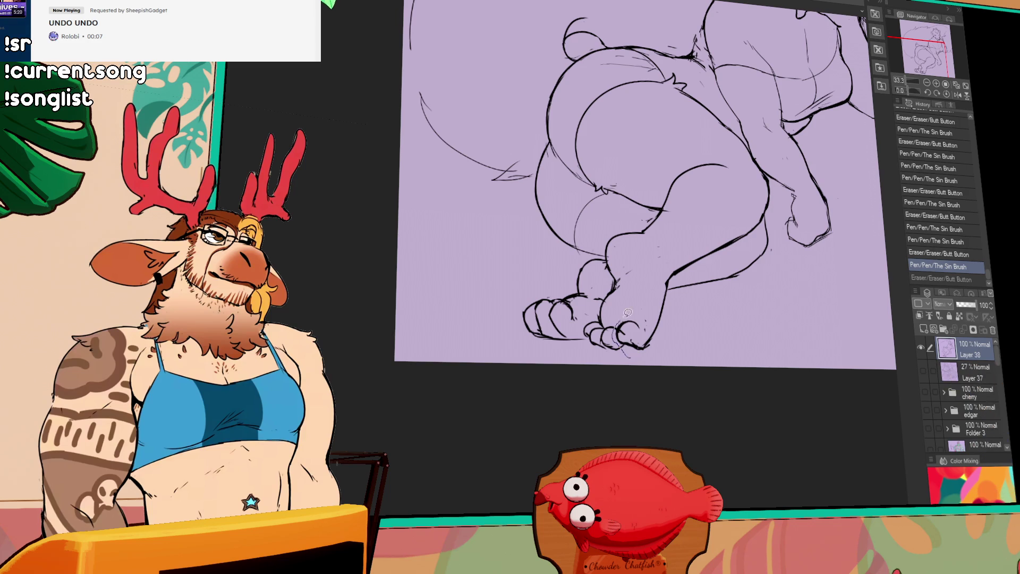
{"action": "mouse_move", "coordinate": [653, 301]}
{"action": "left_mouse_down"}
{"action": "mouse_move", "coordinate": [630, 335]}
{"action": "mouse_move", "coordinate": [638, 343]}
{"action": "left_mouse_up"}
{"action": "key", "text": "ctrl+d"}
Step: Refine the shifted foot with small Sin Brush strokes and erase stray marks around the toes
{"action": "mouse_move", "coordinate": [663, 284]}
{"action": "left_mouse_down"}
{"action": "mouse_move", "coordinate": [671, 290]}
{"action": "mouse_move", "coordinate": [630, 323]}
{"action": "left_mouse_up"}
{"action": "mouse_move", "coordinate": [608, 290]}
{"action": "left_mouse_down"}
{"action": "mouse_move", "coordinate": [604, 323]}
{"action": "mouse_move", "coordinate": [626, 320]}
{"action": "mouse_move", "coordinate": [634, 335]}
{"action": "mouse_move", "coordinate": [622, 335]}
{"action": "mouse_move", "coordinate": [631, 322]}
{"action": "left_mouse_up"}
{"action": "left_click_drag", "start_coordinate": [623, 279], "coordinate": [633, 315]}
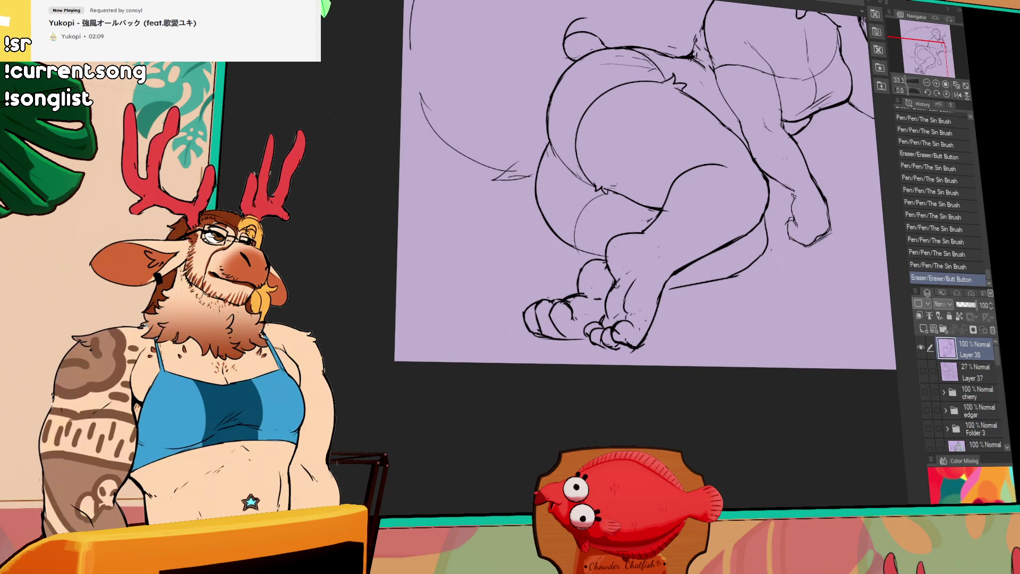
{"action": "mouse_move", "coordinate": [626, 303]}
{"action": "left_mouse_down"}
{"action": "mouse_move", "coordinate": [631, 323]}
{"action": "mouse_move", "coordinate": [634, 311]}
{"action": "left_mouse_up"}
{"action": "left_click_drag", "start_coordinate": [622, 275], "coordinate": [632, 310]}
{"action": "left_click_drag", "start_coordinate": [621, 292], "coordinate": [633, 312]}
{"action": "left_click_drag", "start_coordinate": [613, 371], "coordinate": [620, 381]}
{"action": "left_click_drag", "start_coordinate": [626, 291], "coordinate": [631, 312]}
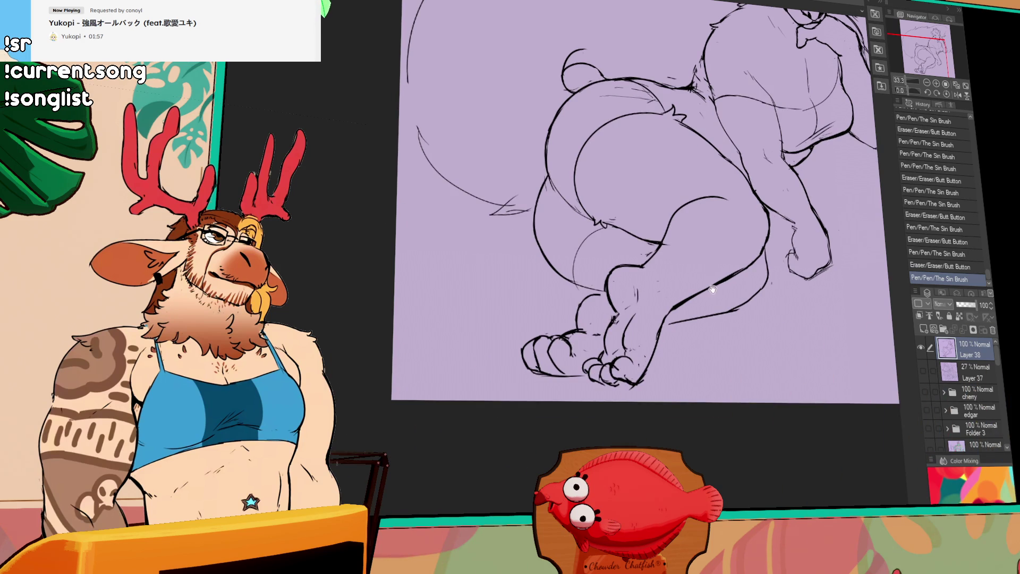
{"action": "left_click_drag", "start_coordinate": [596, 283], "coordinate": [602, 288]}
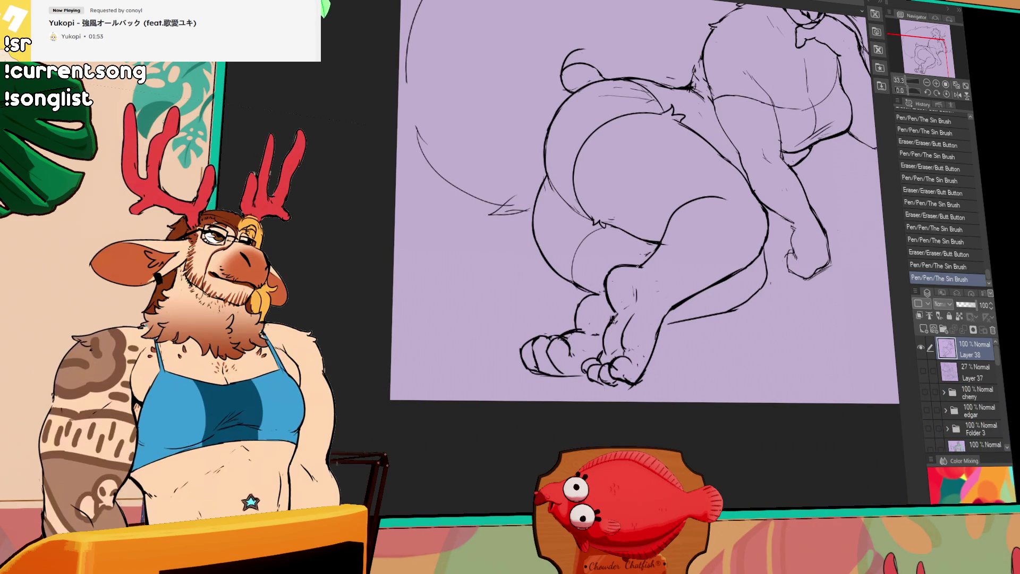
{"action": "scroll", "coordinate": [673, 292], "scroll_direction": "down", "scroll_amount": 1}
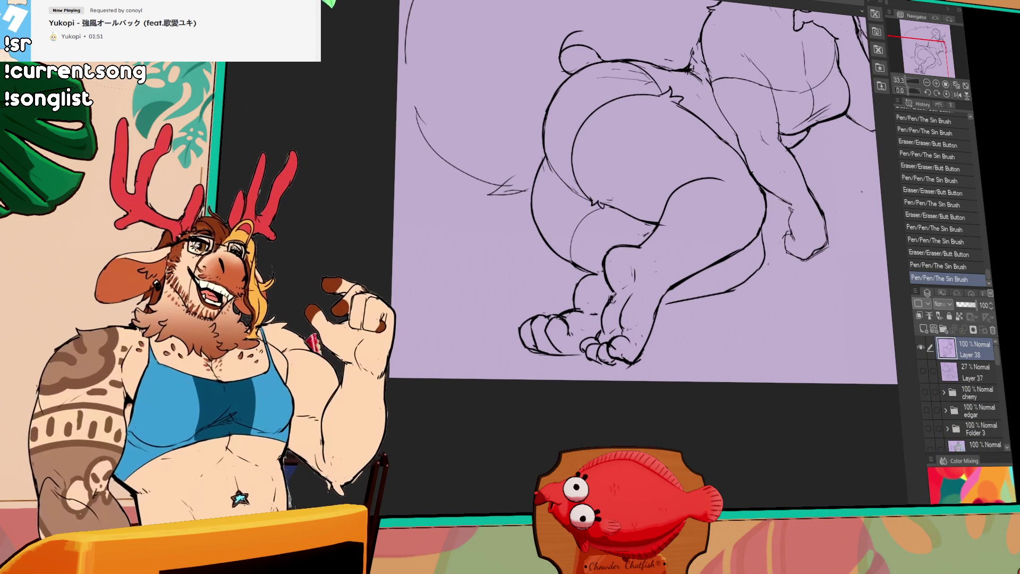
Step: Erase stray strokes near the foot, redraw its line, and zoom out to the whole figure
{"action": "left_click_drag", "start_coordinate": [706, 309], "coordinate": [614, 345]}
{"action": "left_click_drag", "start_coordinate": [614, 344], "coordinate": [700, 243]}
{"action": "left_click_drag", "start_coordinate": [757, 214], "coordinate": [730, 253]}
{"action": "mouse_move", "coordinate": [622, 343]}
{"action": "left_mouse_down"}
{"action": "mouse_move", "coordinate": [632, 365]}
{"action": "mouse_move", "coordinate": [642, 353]}
{"action": "left_mouse_up"}
{"action": "key", "text": "ctrl+z"}
{"action": "key", "text": "ctrl+minus"}
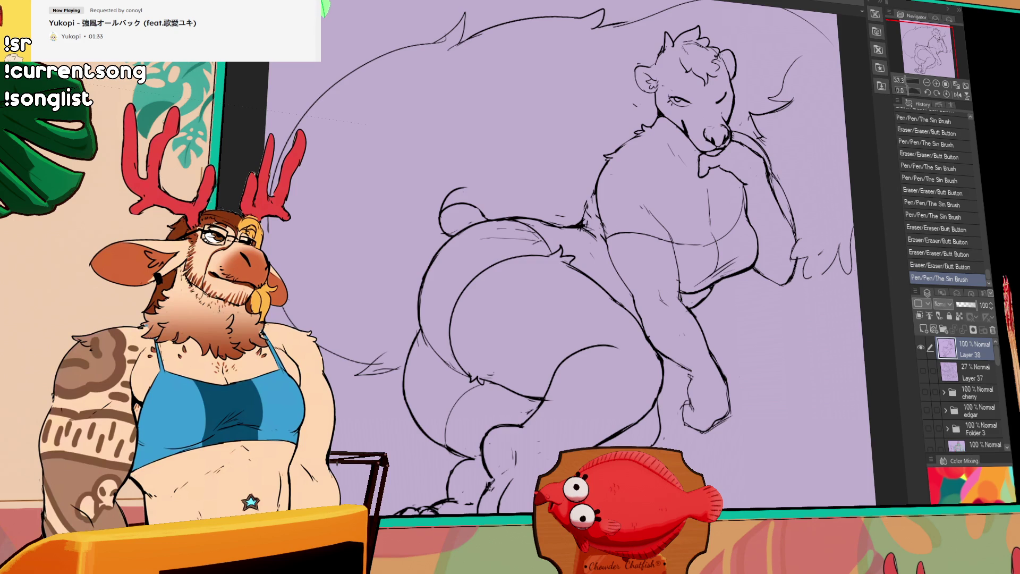
Step: Paste the line art as Layer 39, keep Layer 38 above it as reference layer, and work on Layer 39
{"action": "key", "text": "ctrl+v"}
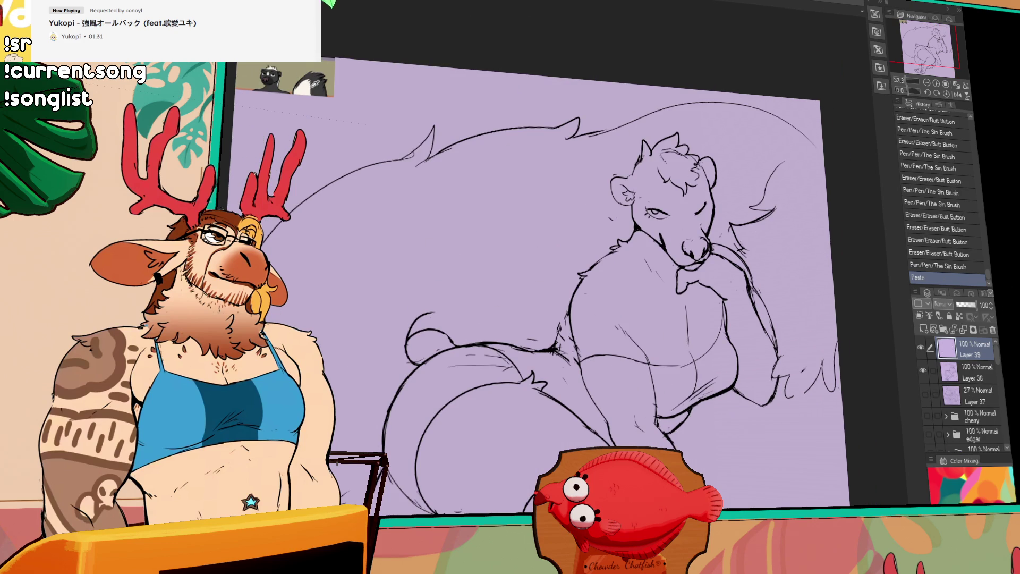
{"action": "left_click_drag", "start_coordinate": [981, 395], "coordinate": [969, 341]}
{"action": "left_click", "coordinate": [929, 316]}
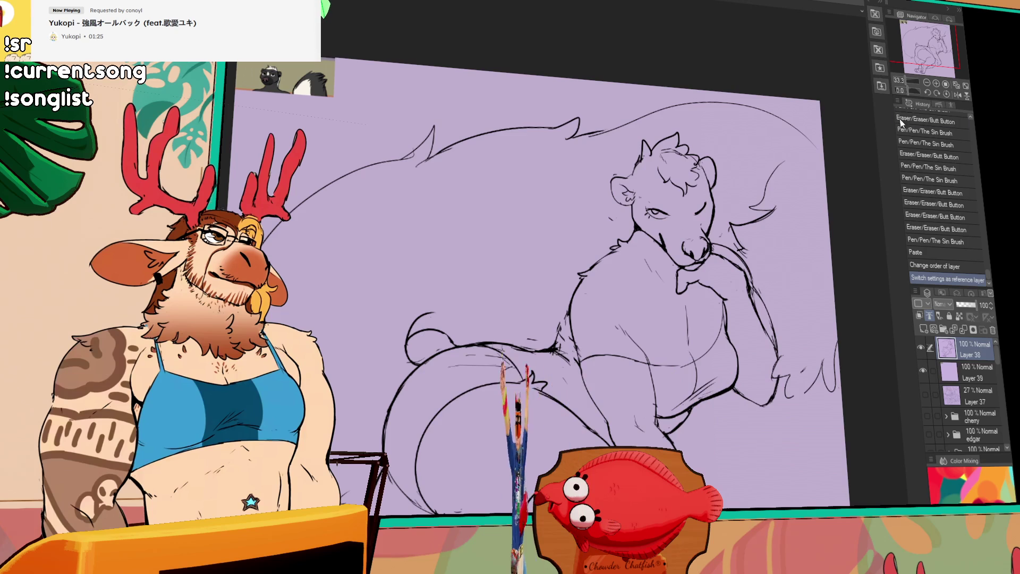
{"action": "left_click", "coordinate": [927, 85]}
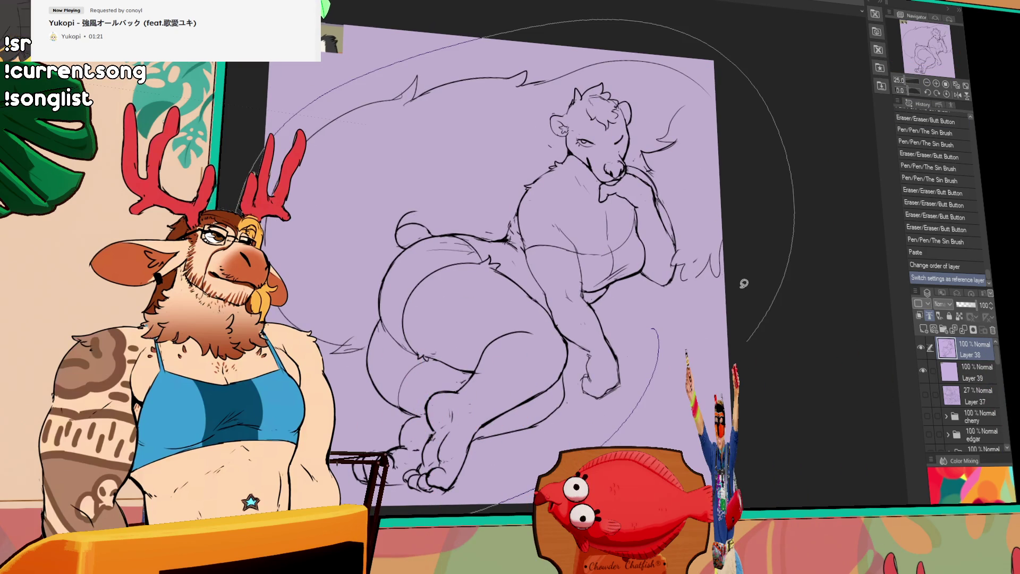
{"action": "left_click", "coordinate": [968, 372]}
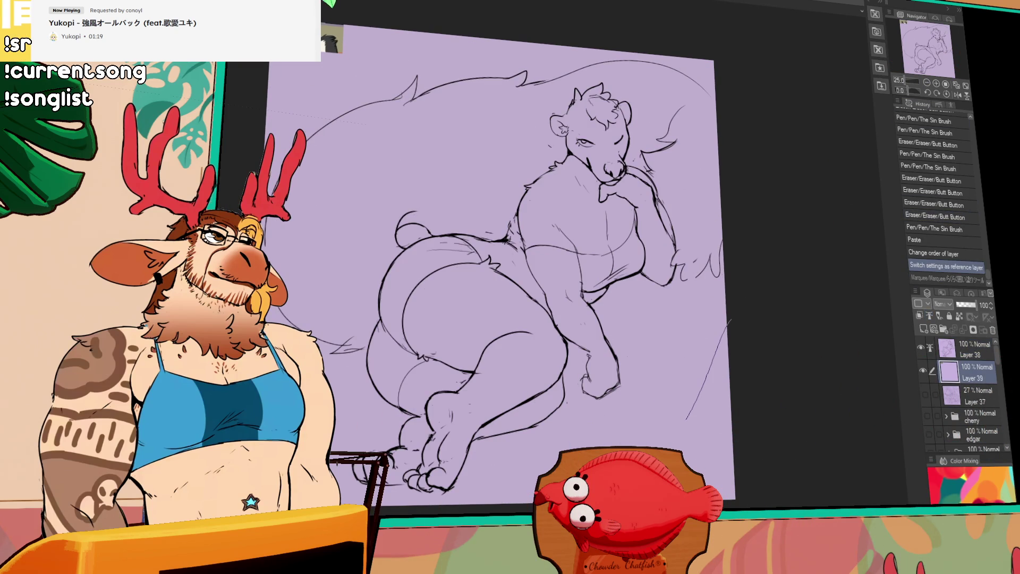
Step: Fill the skunk's body dark grey and close the tail outline with pen strokes along its curves
{"action": "left_click_drag", "start_coordinate": [704, 301], "coordinate": [857, 269]}
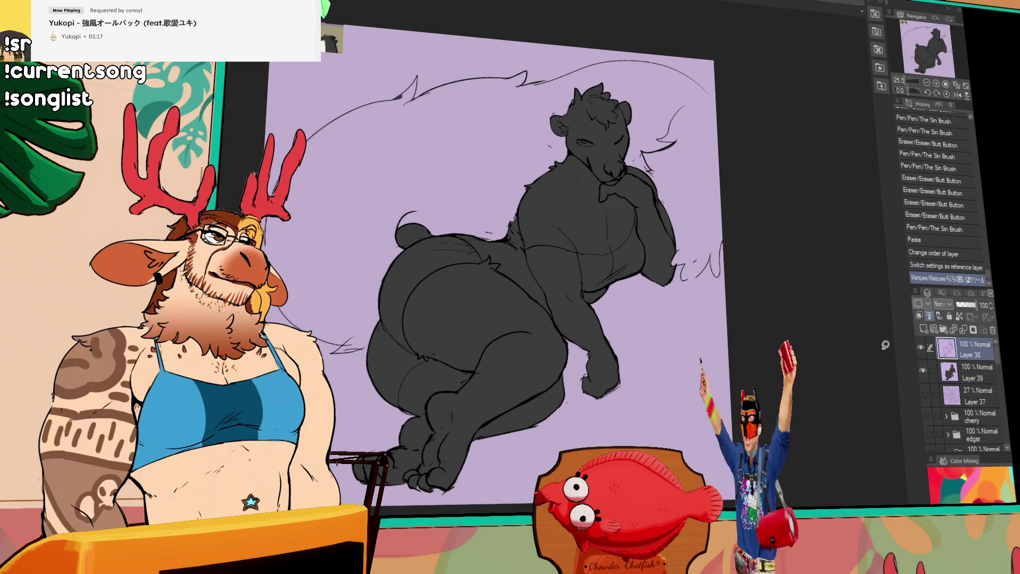
{"action": "left_click_drag", "start_coordinate": [583, 306], "coordinate": [650, 302]}
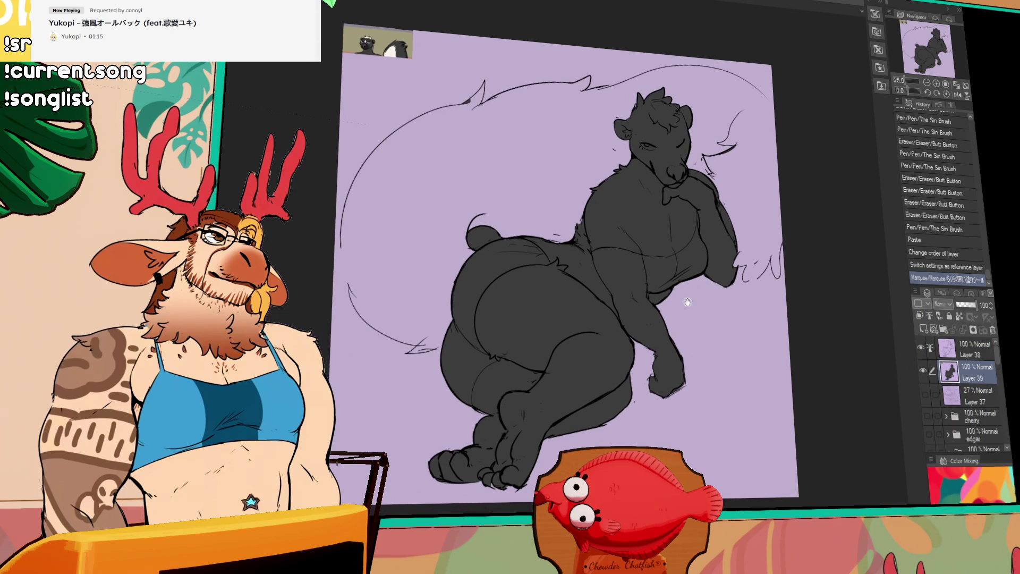
{"action": "left_click_drag", "start_coordinate": [613, 223], "coordinate": [761, 202]}
{"action": "left_click_drag", "start_coordinate": [507, 256], "coordinate": [558, 315]}
{"action": "left_click_drag", "start_coordinate": [614, 273], "coordinate": [636, 341]}
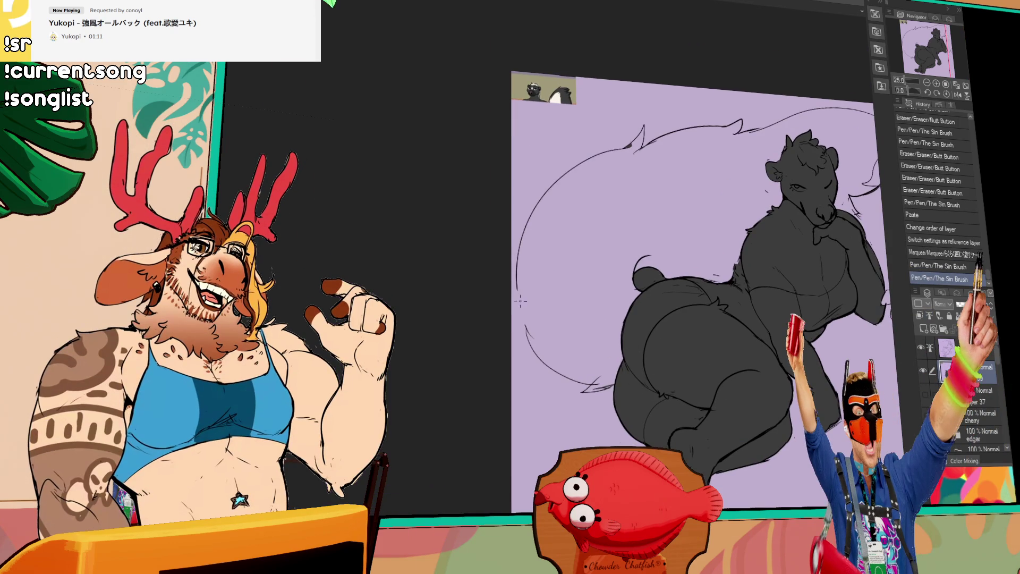
{"action": "left_click_drag", "start_coordinate": [526, 279], "coordinate": [543, 355]}
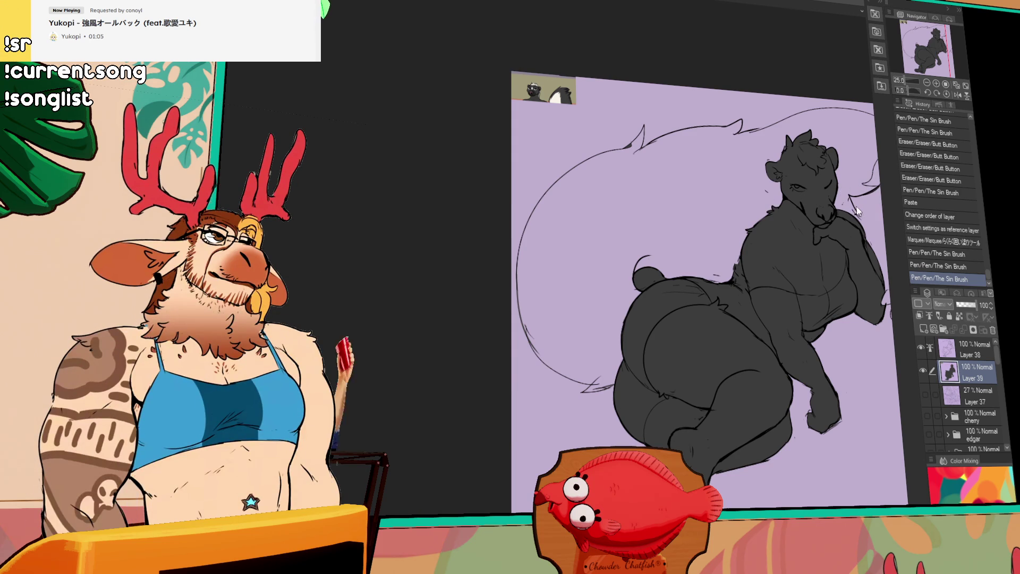
{"action": "scroll", "coordinate": [856, 209], "scroll_direction": "up", "scroll_amount": 2}
{"action": "left_click_drag", "start_coordinate": [821, 231], "coordinate": [859, 210]}
{"action": "scroll", "coordinate": [839, 227], "scroll_direction": "up", "scroll_amount": 1}
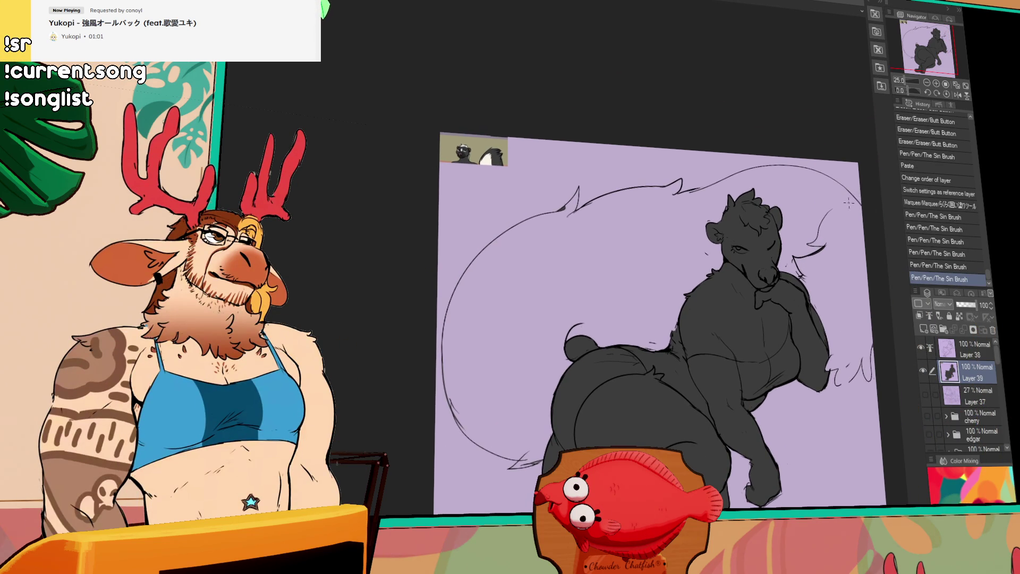
{"action": "scroll", "coordinate": [850, 203], "scroll_direction": "up", "scroll_amount": 1}
{"action": "left_click_drag", "start_coordinate": [679, 189], "coordinate": [729, 173]}
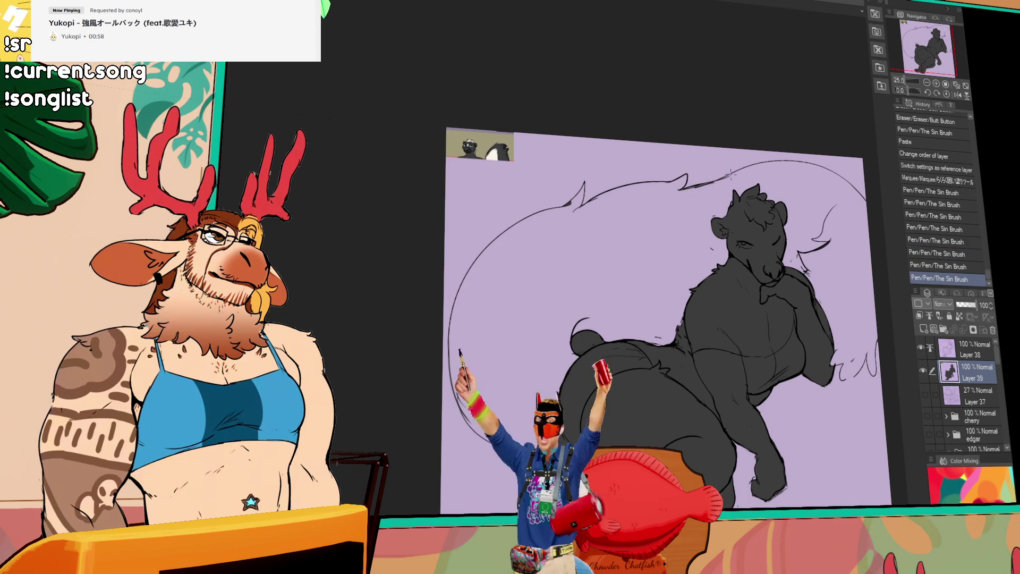
Step: Close the gap near the hand and fill the large tail with the same dark grey
{"action": "left_click", "coordinate": [636, 253]}
{"action": "key", "text": "ctrl+z"}
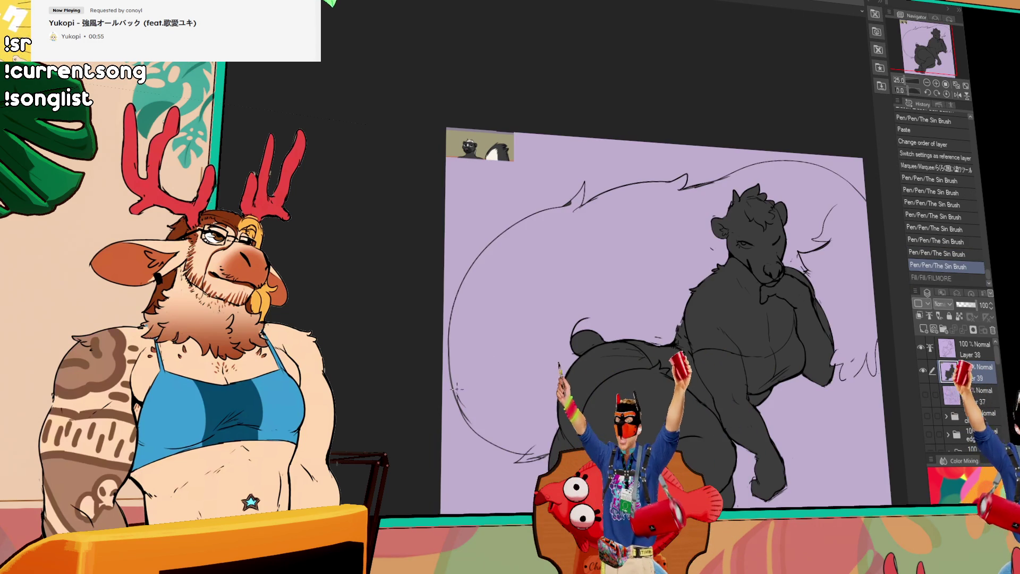
{"action": "left_click_drag", "start_coordinate": [549, 299], "coordinate": [489, 206]}
{"action": "left_click_drag", "start_coordinate": [778, 295], "coordinate": [789, 287]}
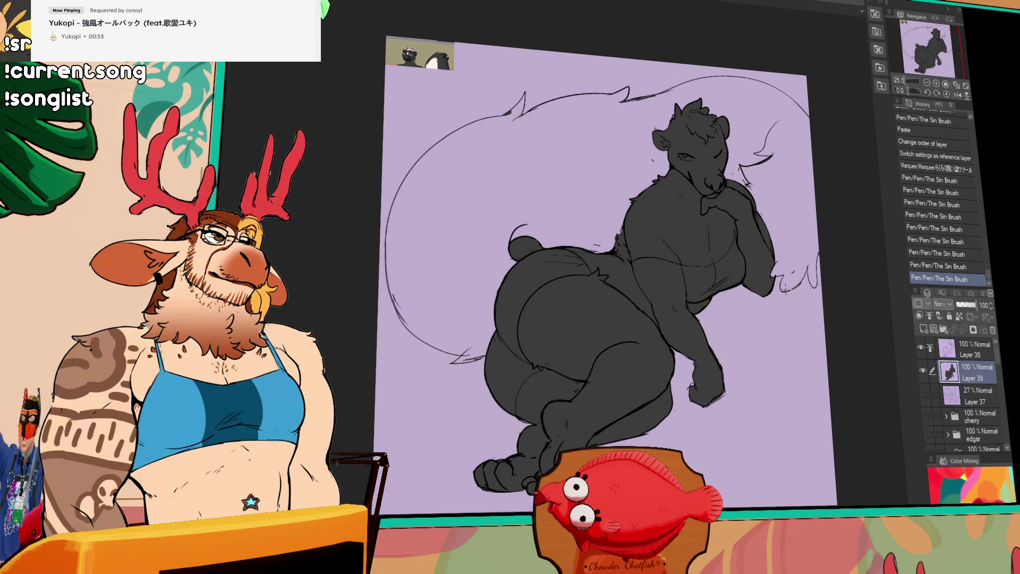
{"action": "left_click", "coordinate": [749, 213]}
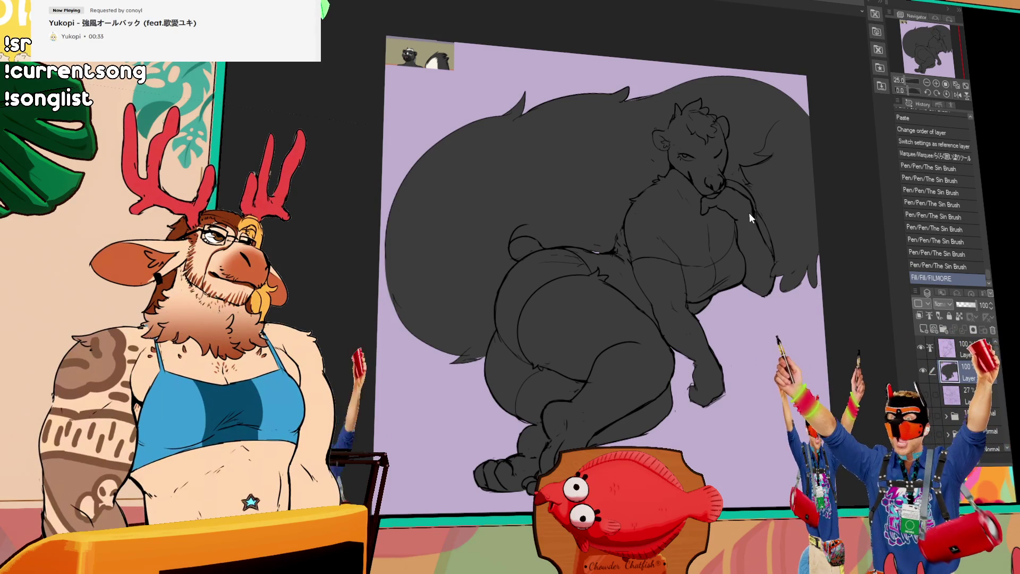
Step: Paint a cream-white marking beside the skunk's head with The Sin Brush over the dark fill
{"action": "left_click_drag", "start_coordinate": [818, 207], "coordinate": [694, 217]}
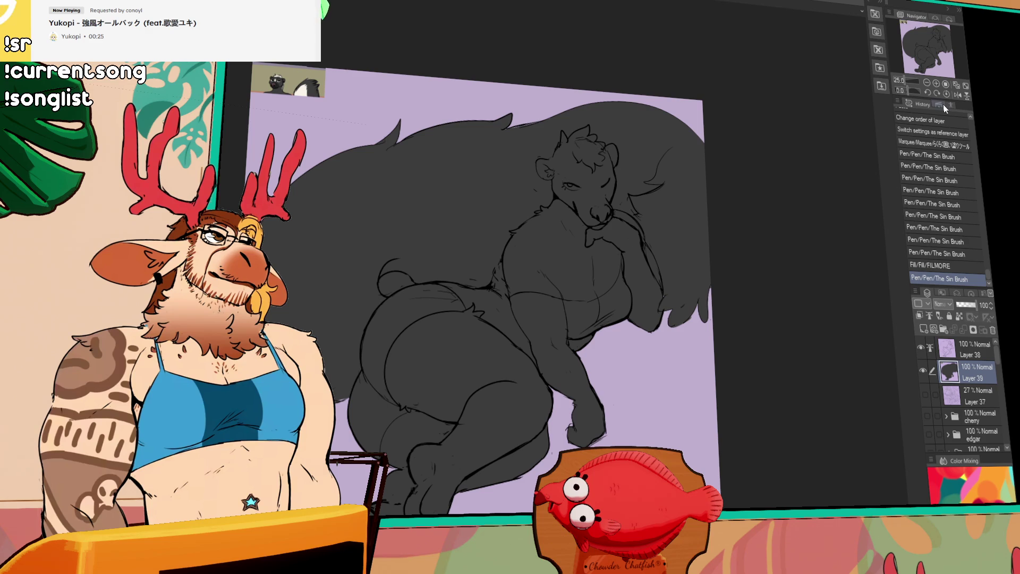
{"action": "key", "text": "Tab"}
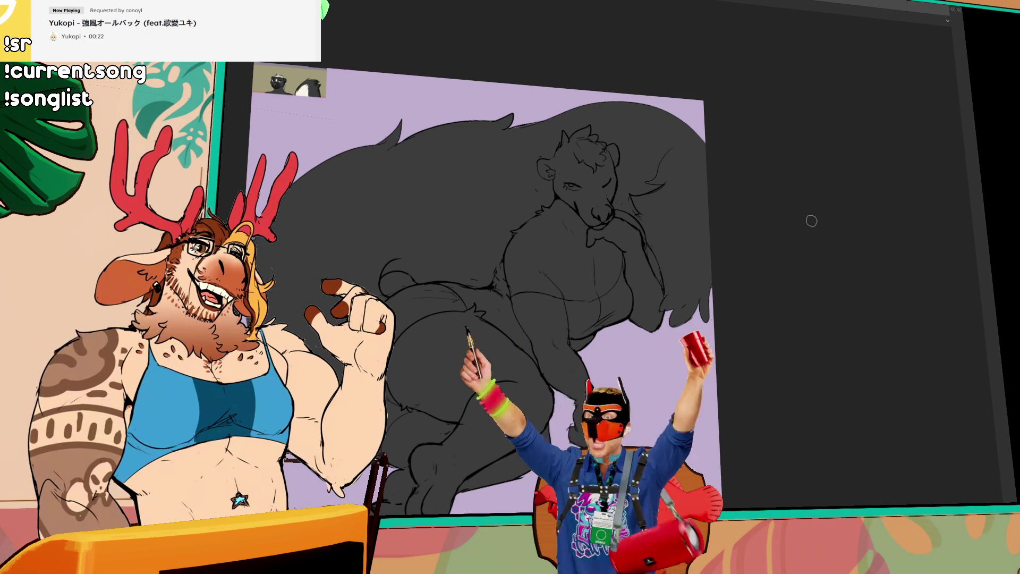
{"action": "key", "text": "Tab"}
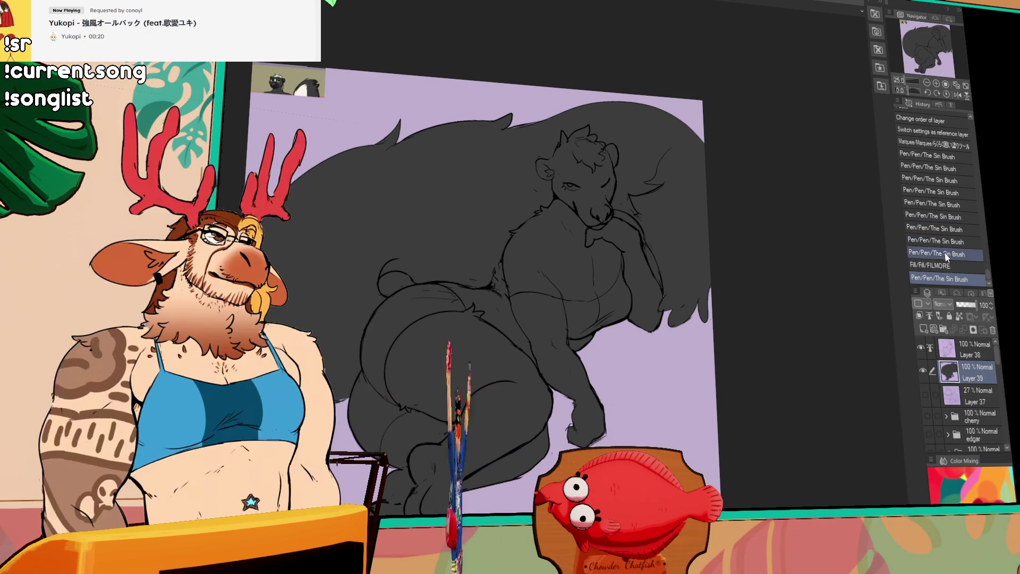
{"action": "scroll", "coordinate": [770, 228], "scroll_direction": "up", "scroll_amount": 3}
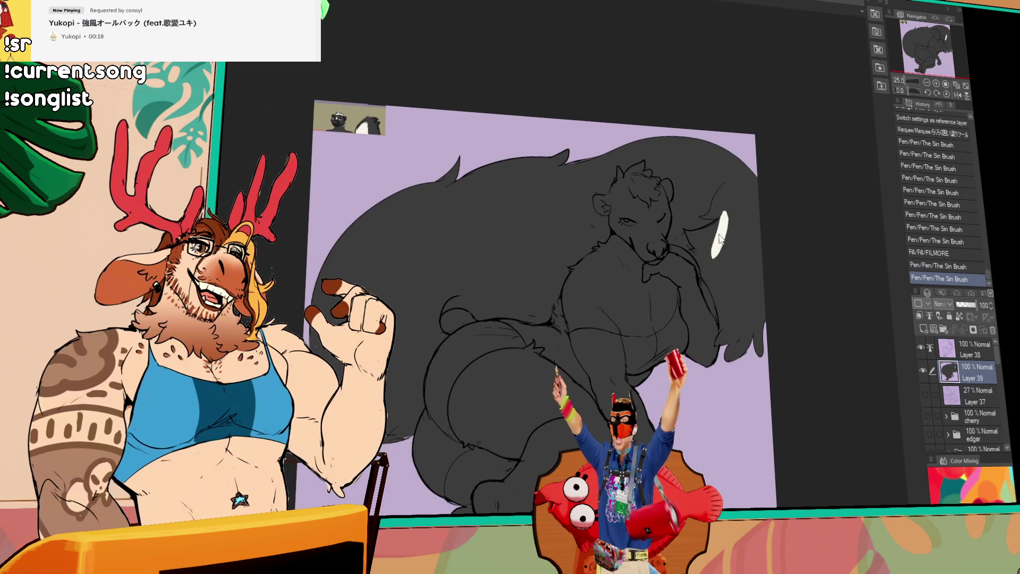
{"action": "key", "text": "ctrl+z"}
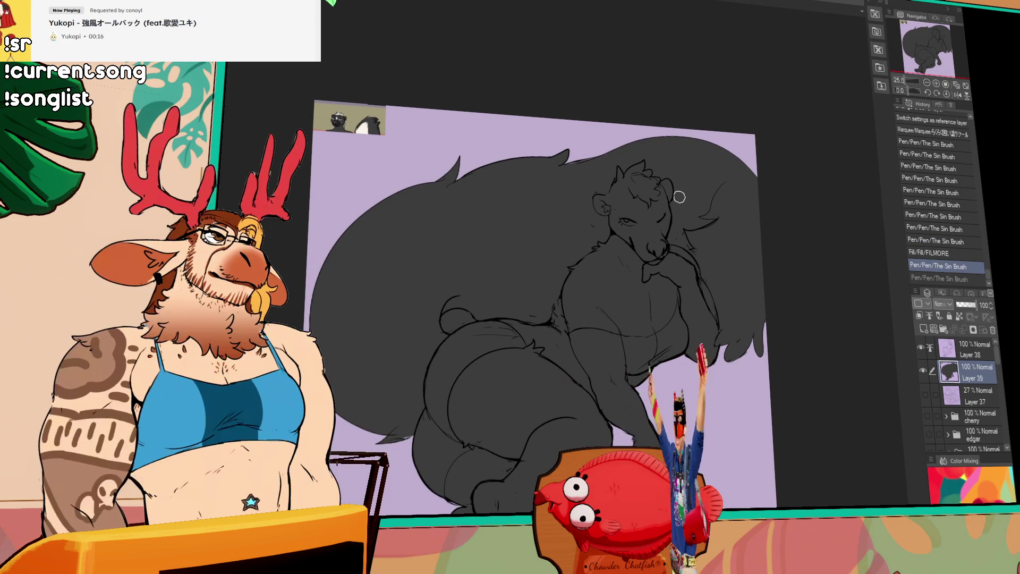
{"action": "mouse_move", "coordinate": [670, 205]}
{"action": "left_mouse_down"}
{"action": "mouse_move", "coordinate": [720, 209]}
{"action": "mouse_move", "coordinate": [653, 200]}
{"action": "left_mouse_up"}
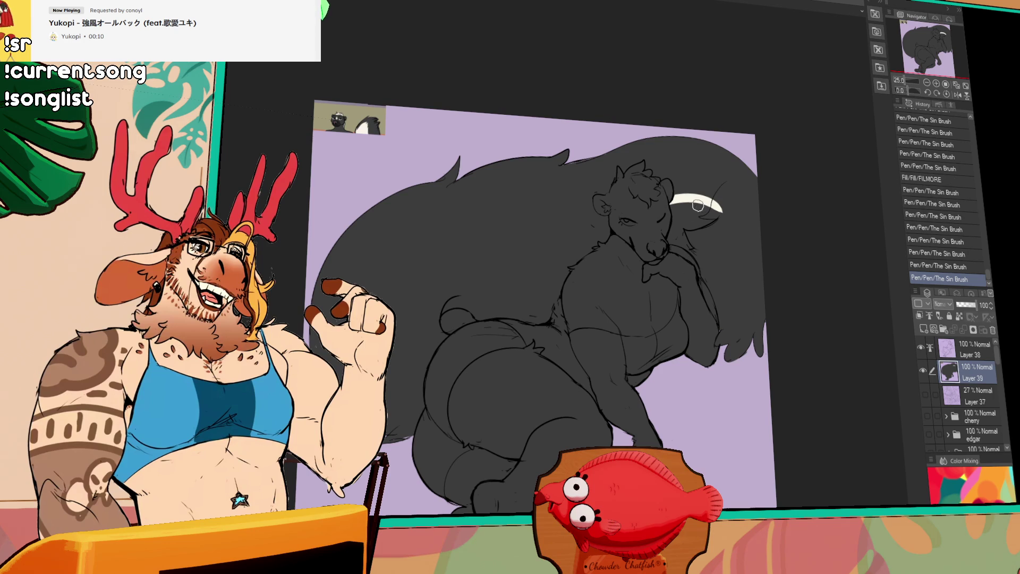
Step: Undo a stray fill, add a small white stroke to the head marking, and select the dark-filled skunk
{"action": "left_click", "coordinate": [720, 214]}
{"action": "key", "text": "ctrl+z"}
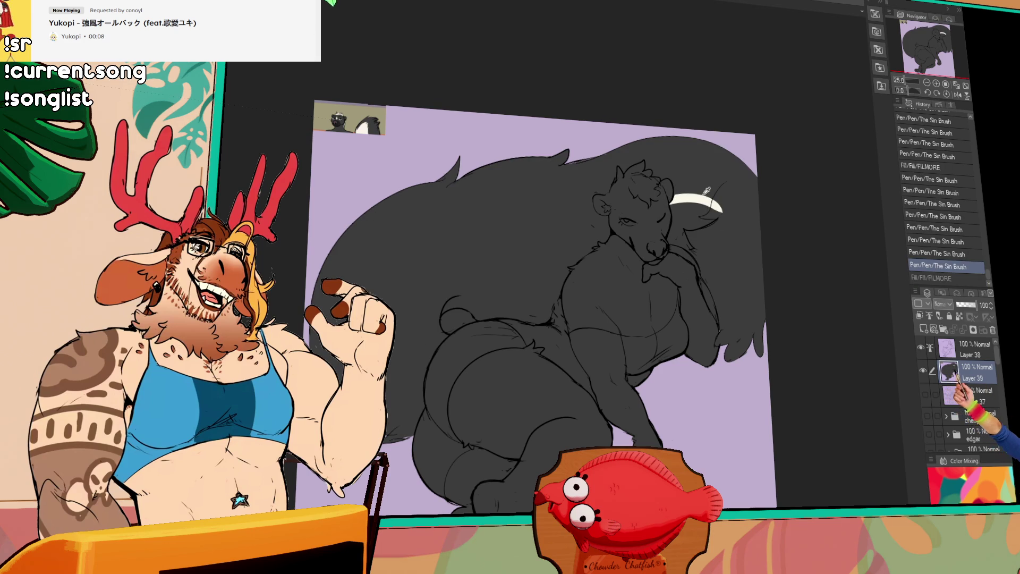
{"action": "mouse_move", "coordinate": [700, 208]}
{"action": "left_mouse_down"}
{"action": "mouse_move", "coordinate": [677, 205]}
{"action": "mouse_move", "coordinate": [674, 238]}
{"action": "left_mouse_up"}
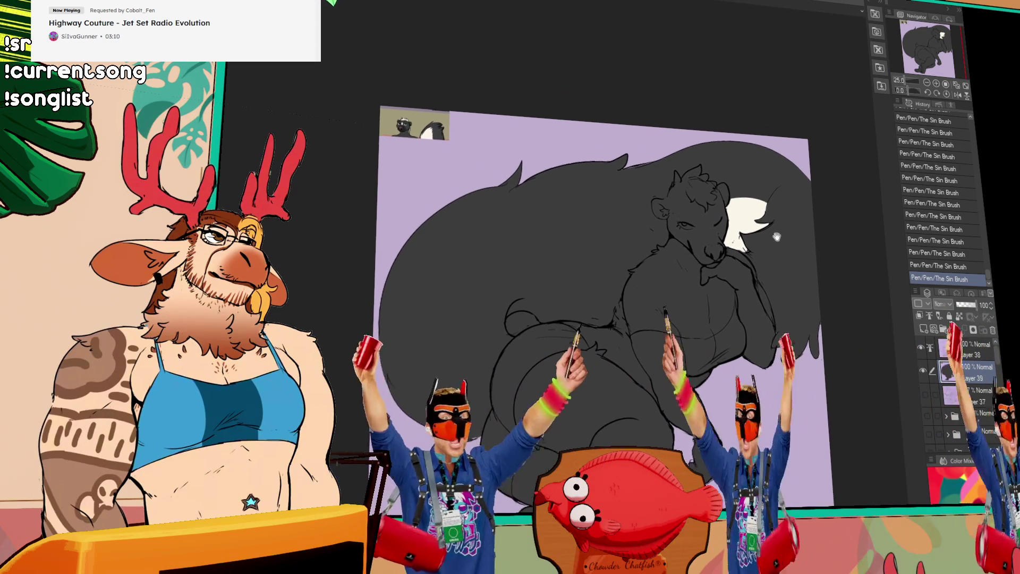
{"action": "left_click", "coordinate": [675, 211]}
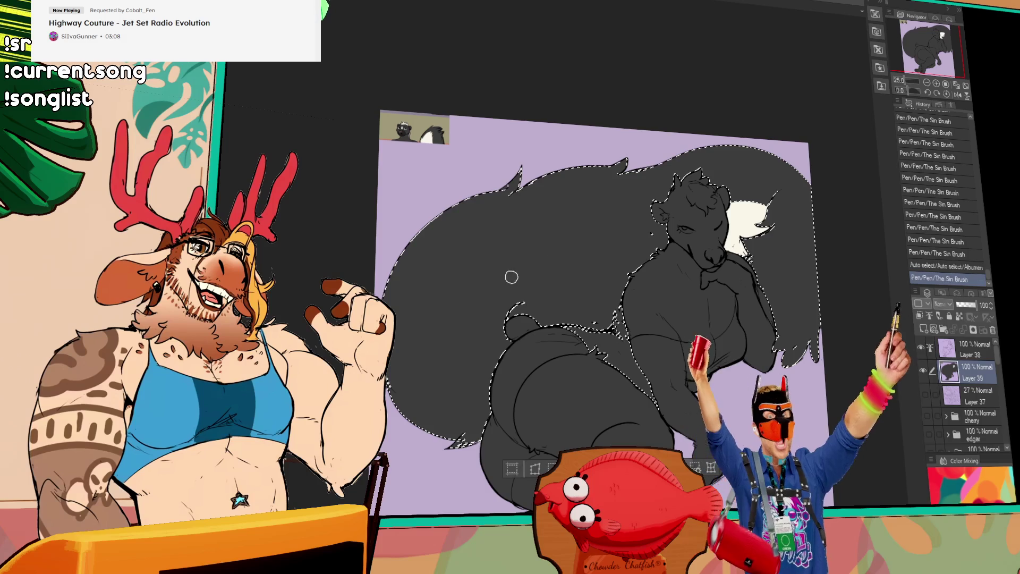
Step: Outline a curved cream-white stripe across the tail, thickening its left arm with The Sin Brush
{"action": "left_click_drag", "start_coordinate": [661, 219], "coordinate": [486, 296]}
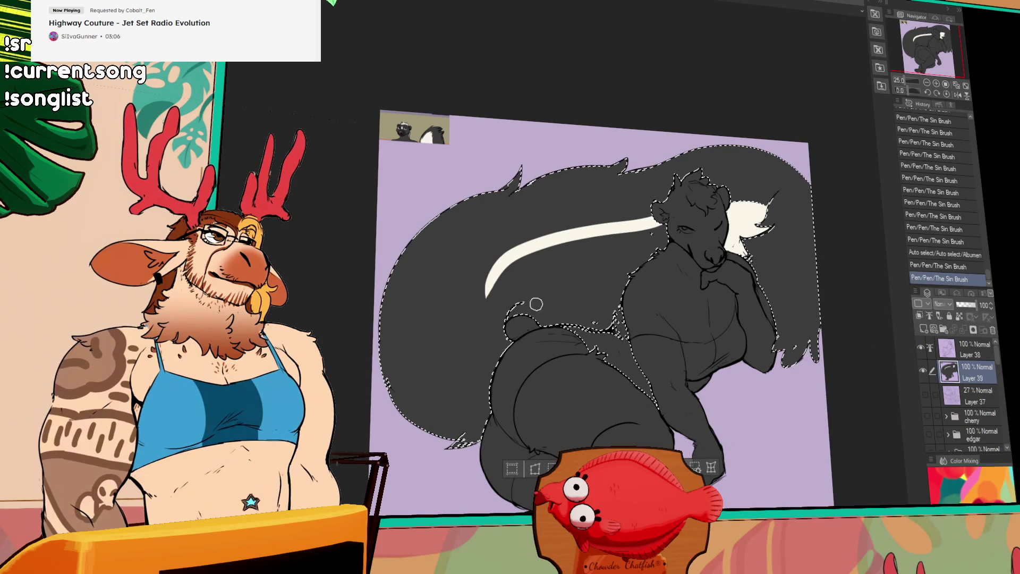
{"action": "left_click_drag", "start_coordinate": [523, 234], "coordinate": [511, 253]}
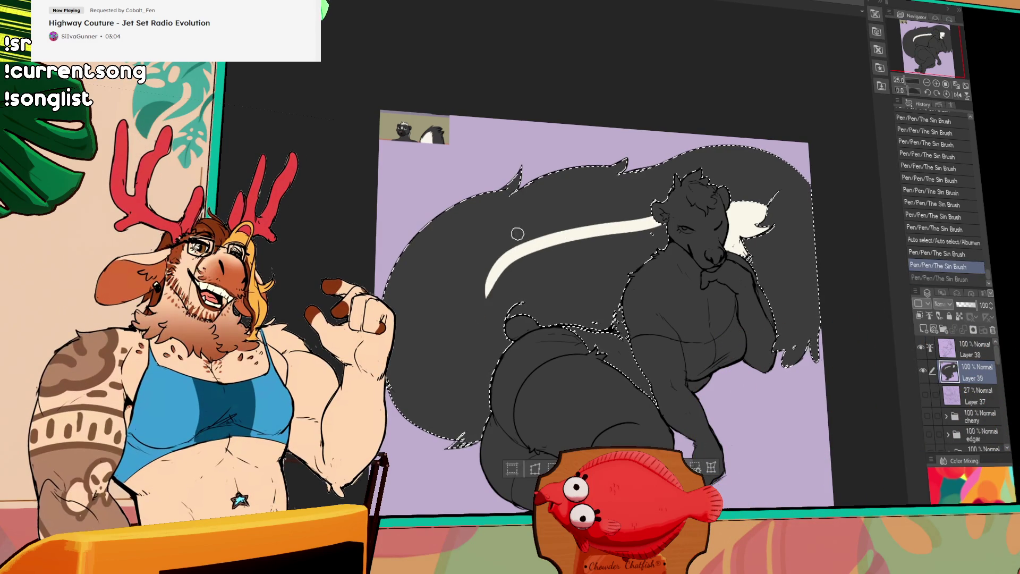
{"action": "left_click_drag", "start_coordinate": [517, 234], "coordinate": [493, 318]}
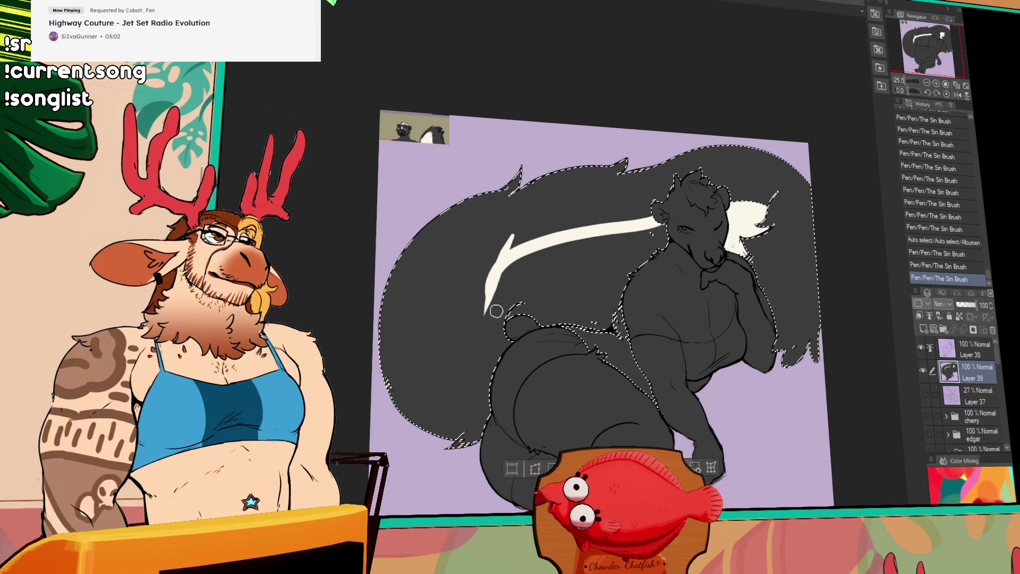
{"action": "left_click_drag", "start_coordinate": [517, 222], "coordinate": [498, 298]}
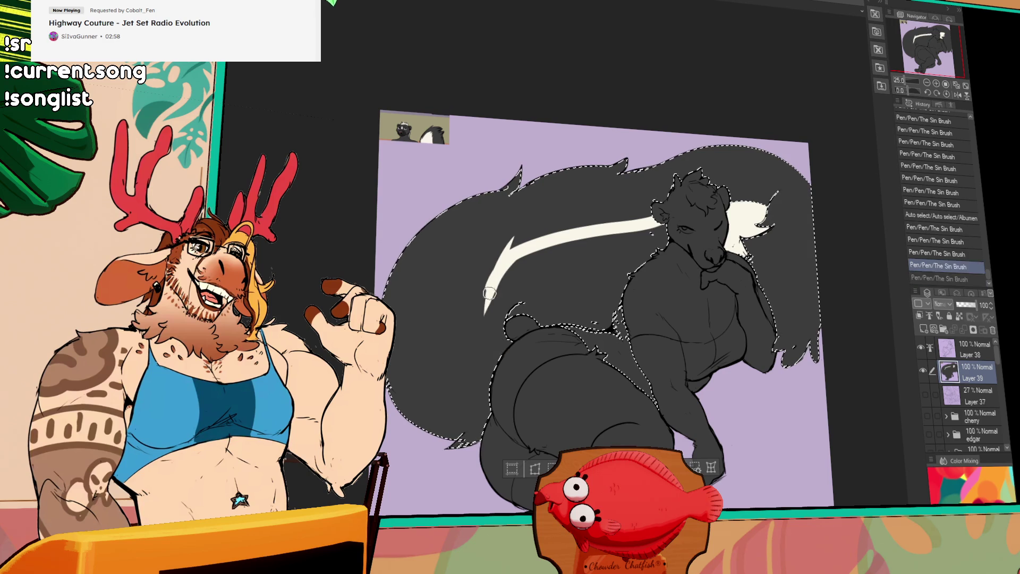
{"action": "left_click_drag", "start_coordinate": [501, 269], "coordinate": [492, 327]}
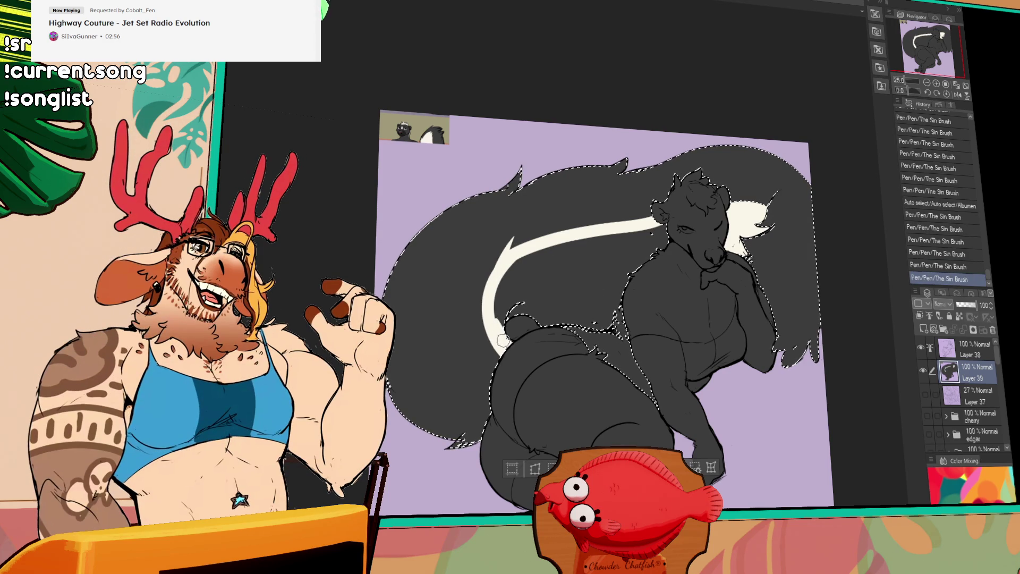
Step: Extend the stripe outline down the back and fill the enclosed stripe cream-white
{"action": "key", "text": "g"}
{"action": "left_click", "coordinate": [586, 285]}
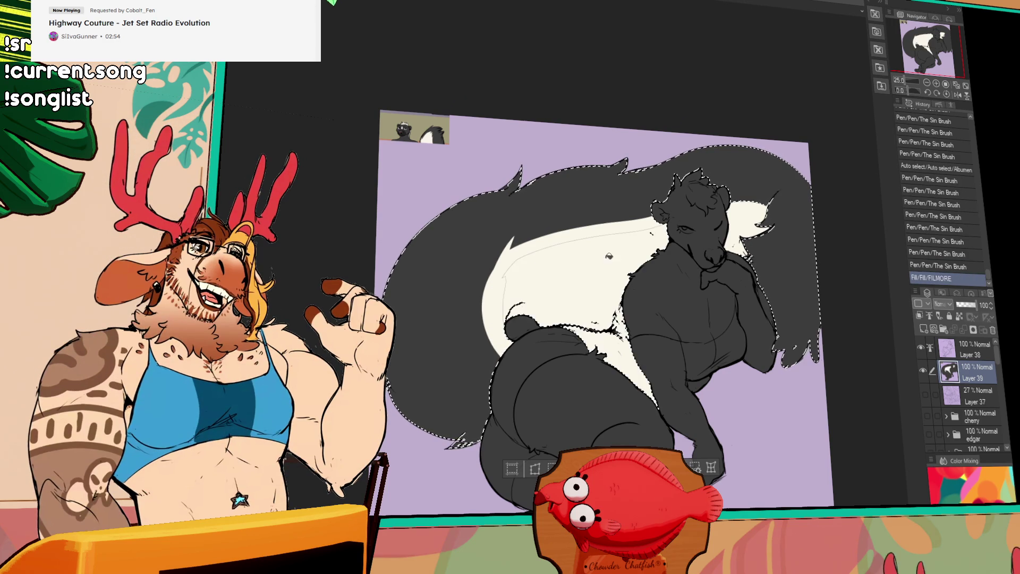
{"action": "key", "text": "ctrl+z"}
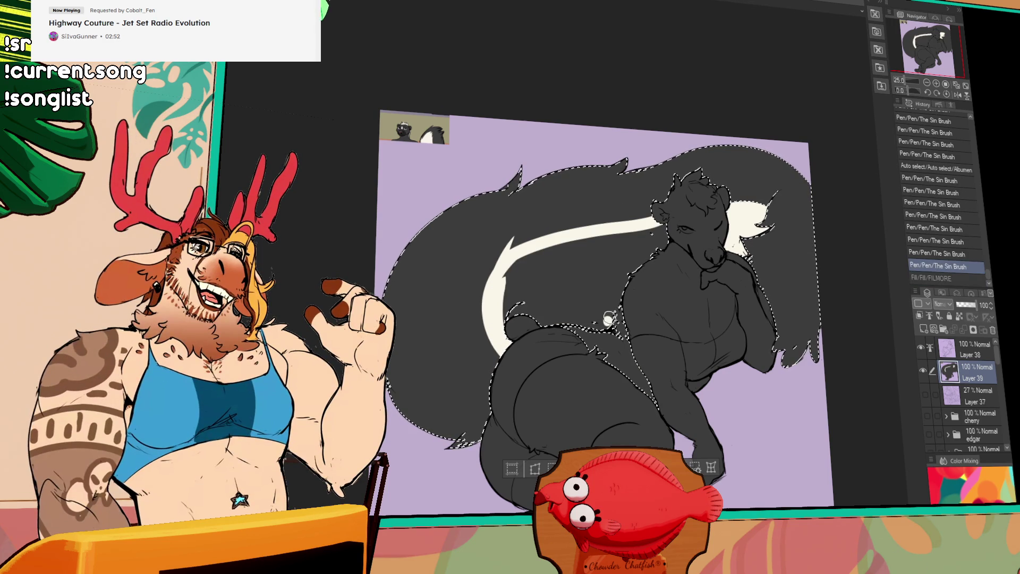
{"action": "mouse_move", "coordinate": [611, 308]}
{"action": "left_mouse_down"}
{"action": "mouse_move", "coordinate": [616, 318]}
{"action": "mouse_move", "coordinate": [590, 318]}
{"action": "left_mouse_up"}
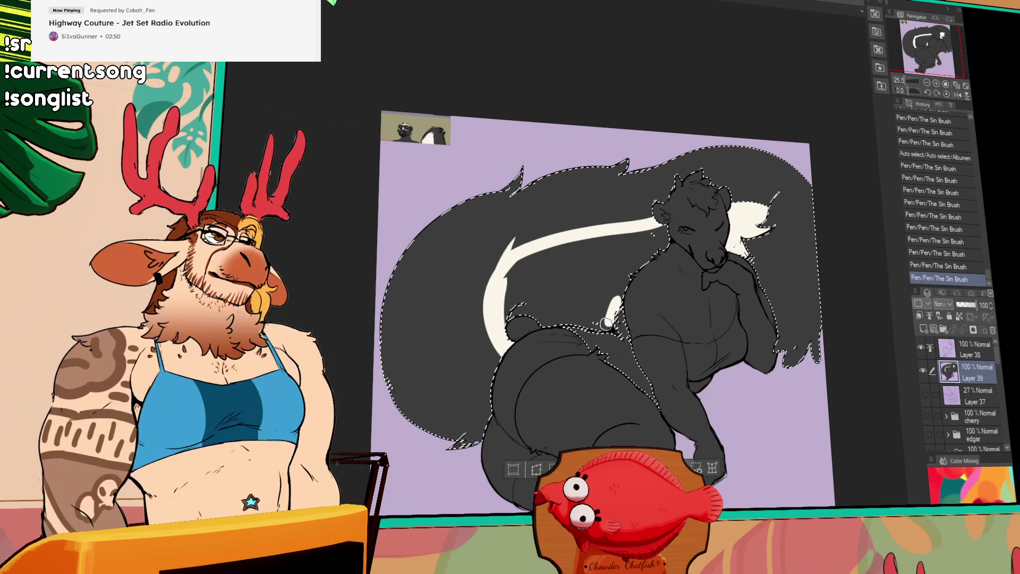
{"action": "key", "text": "g"}
{"action": "left_click", "coordinate": [626, 294]}
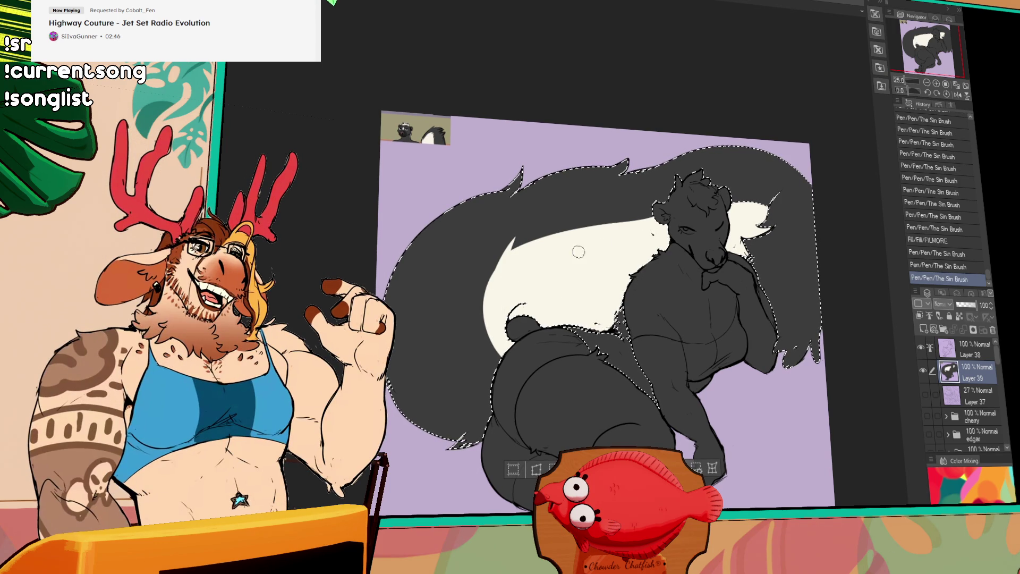
{"action": "key", "text": "p"}
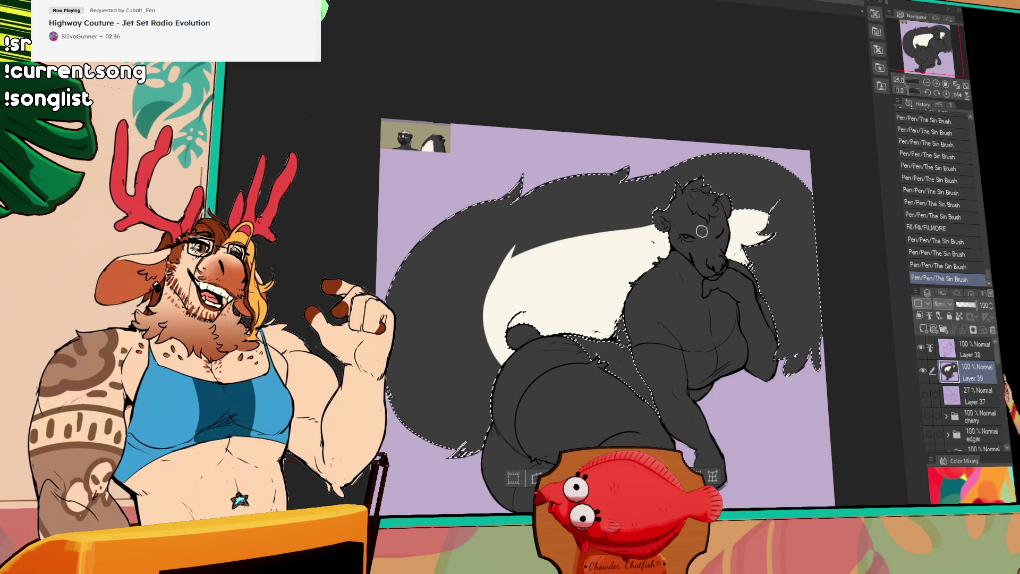
Step: Paint more white into the stripe, undo stray strokes, and clear the selection around the skunk
{"action": "key", "text": "ctrl+z"}
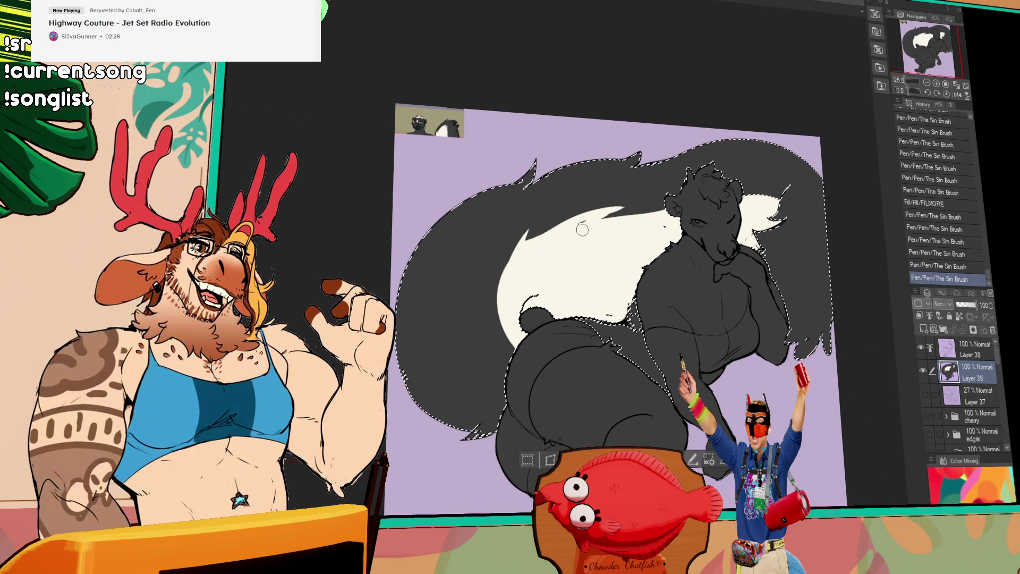
{"action": "left_click_drag", "start_coordinate": [513, 249], "coordinate": [510, 319]}
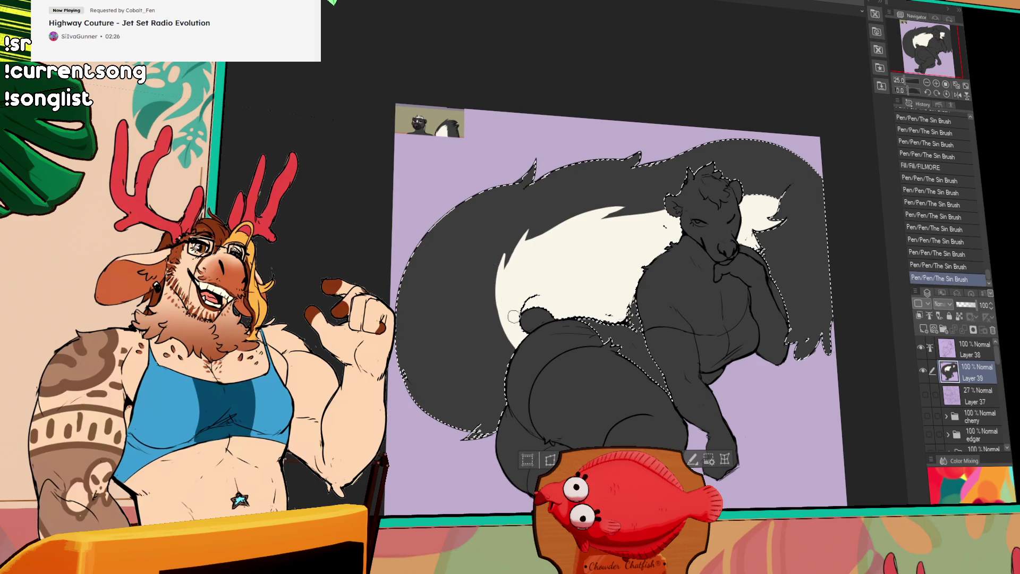
{"action": "key", "text": "ctrl+z"}
{"action": "key", "text": "ctrl+y"}
{"action": "key", "text": "ctrl+z"}
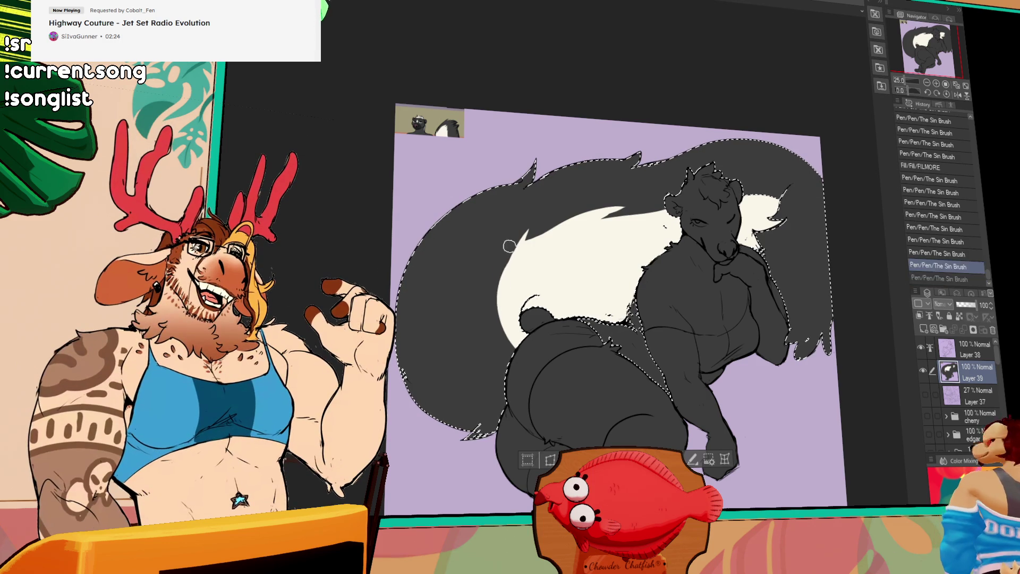
{"action": "key", "text": "ctrl+z"}
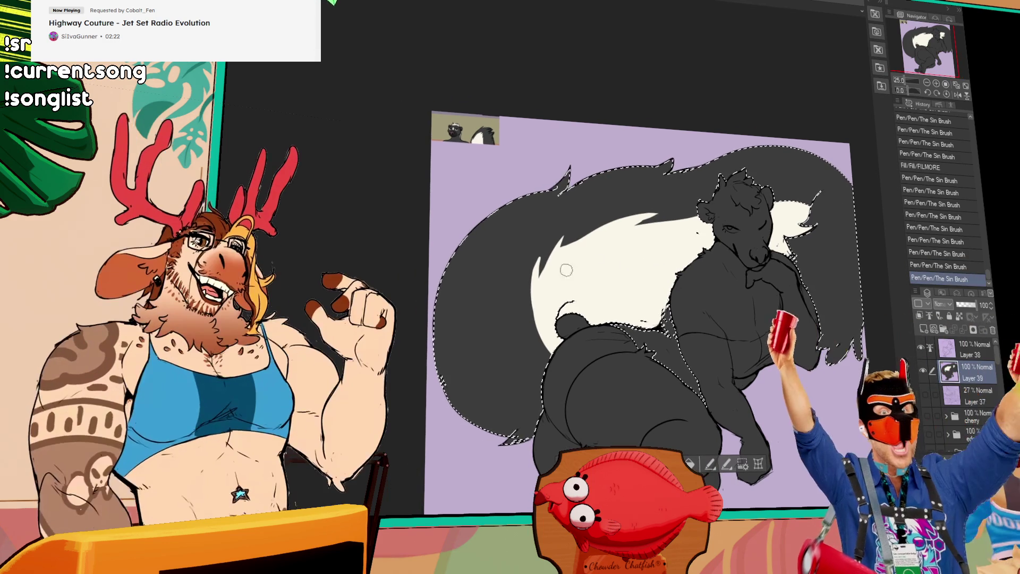
{"action": "key", "text": "ctrl+y"}
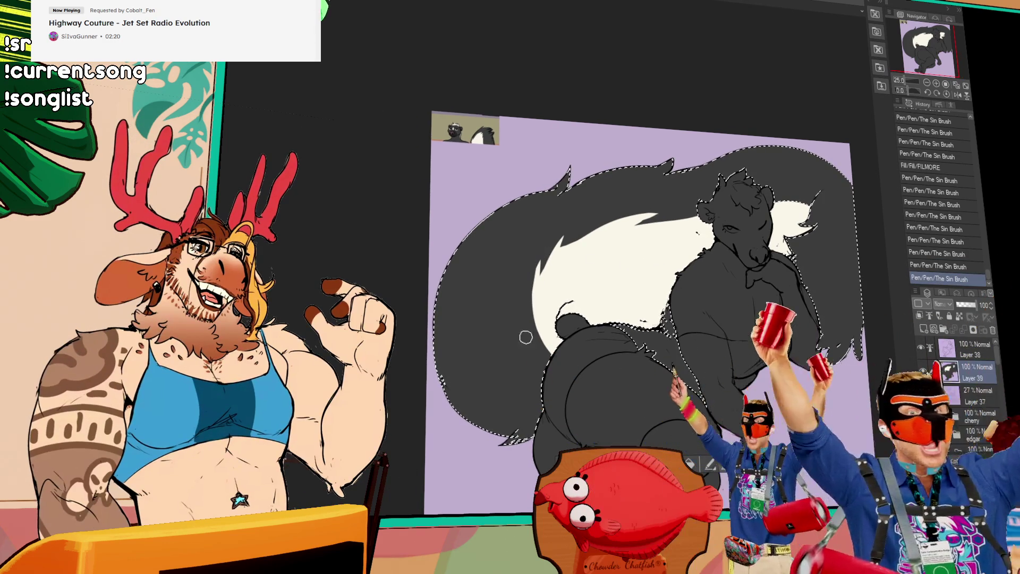
{"action": "key", "text": "ctrl+d"}
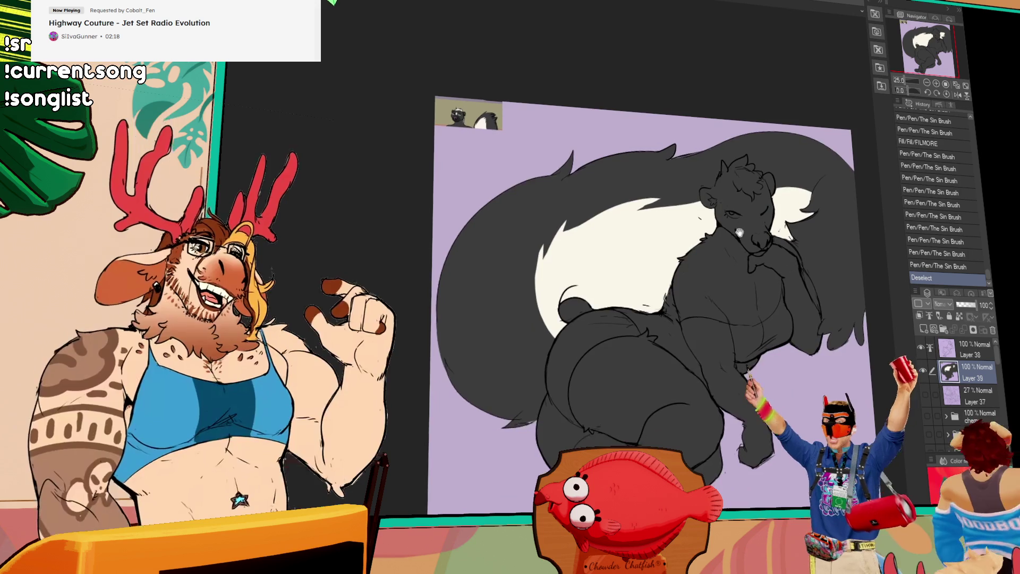
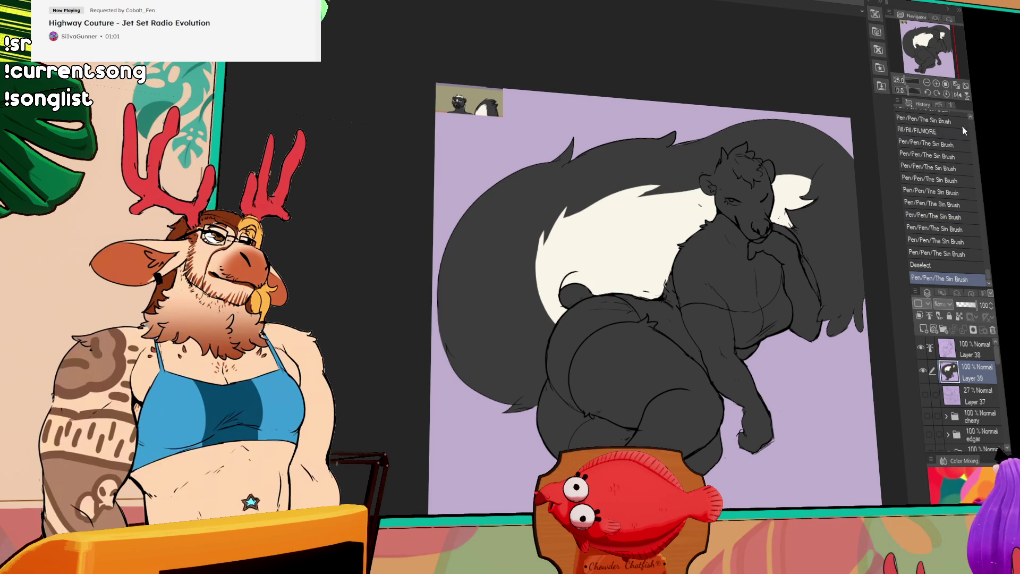
Step: Add a refining pen stroke to the skunk's lineart with The Sin Brush
{"action": "left_click_drag", "start_coordinate": [725, 224], "coordinate": [589, 56]}
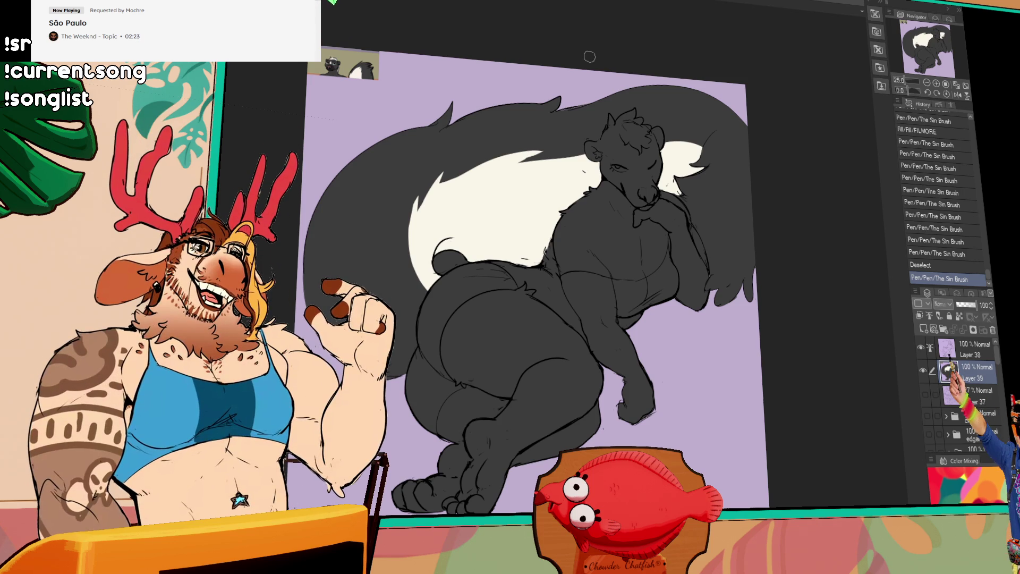
{"action": "left_click_drag", "start_coordinate": [685, 163], "coordinate": [691, 170]}
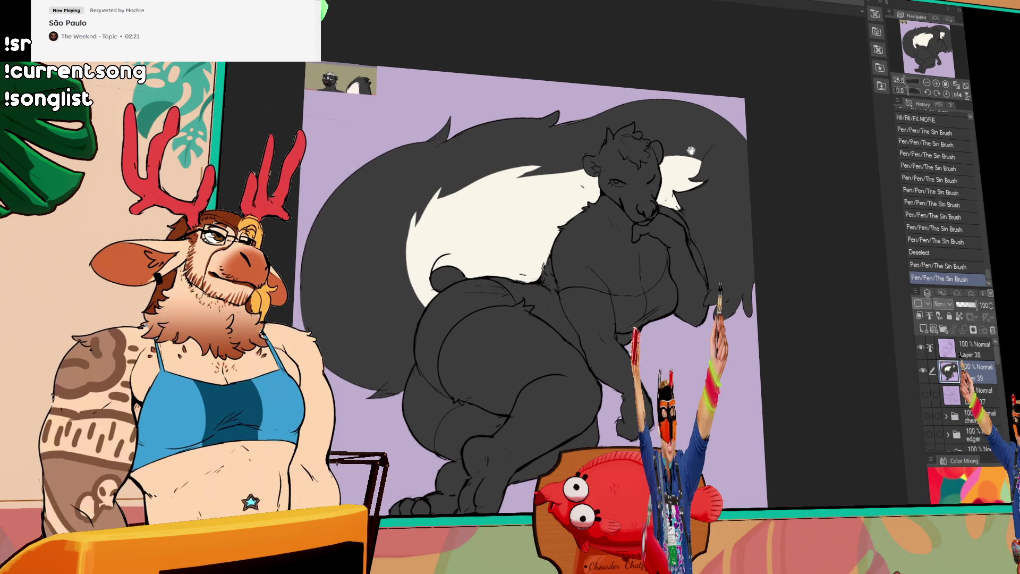
{"action": "scroll", "coordinate": [775, 237], "scroll_direction": "up", "scroll_amount": 2}
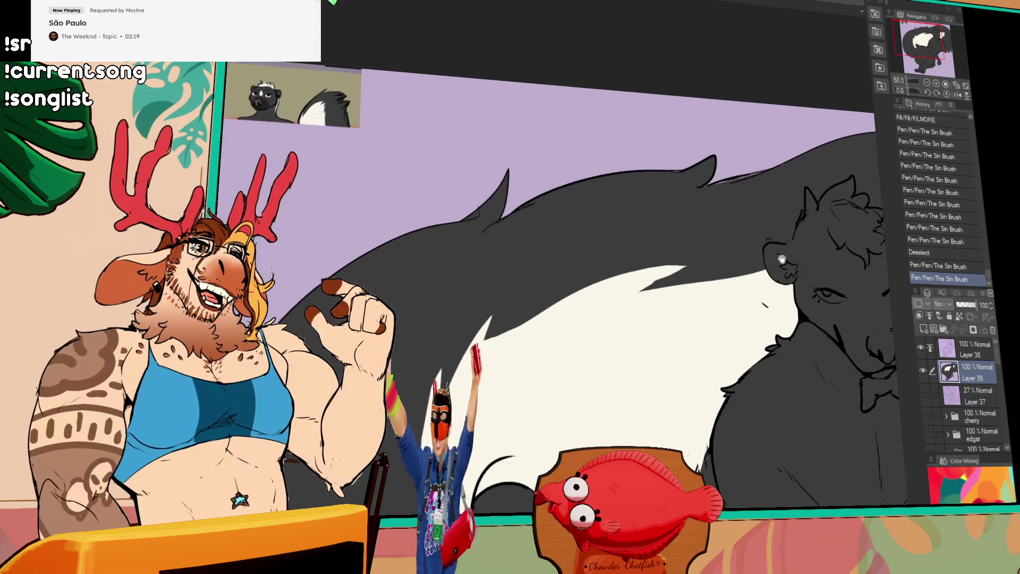
Step: Paint and fill a cream tuft of fur on top of the skunk's head
{"action": "mouse_move", "coordinate": [775, 236]}
{"action": "left_mouse_down"}
{"action": "mouse_move", "coordinate": [640, 166]}
{"action": "mouse_move", "coordinate": [666, 233]}
{"action": "left_mouse_up"}
{"action": "key", "text": "ctrl+z"}
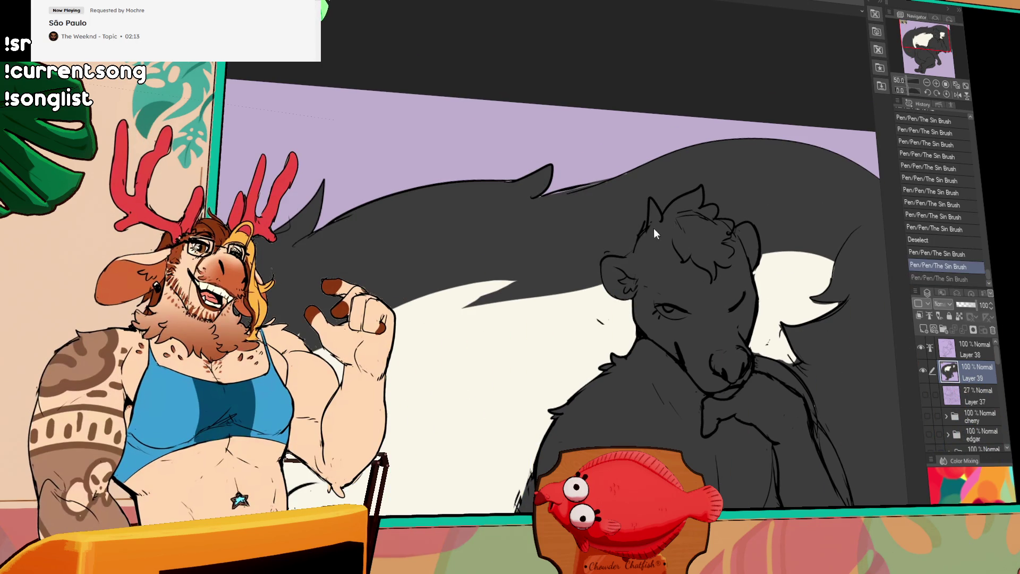
{"action": "left_click_drag", "start_coordinate": [645, 232], "coordinate": [676, 241]}
{"action": "key", "text": "ctrl+y"}
{"action": "left_click", "coordinate": [672, 221]}
{"action": "key", "text": "ctrl+z"}
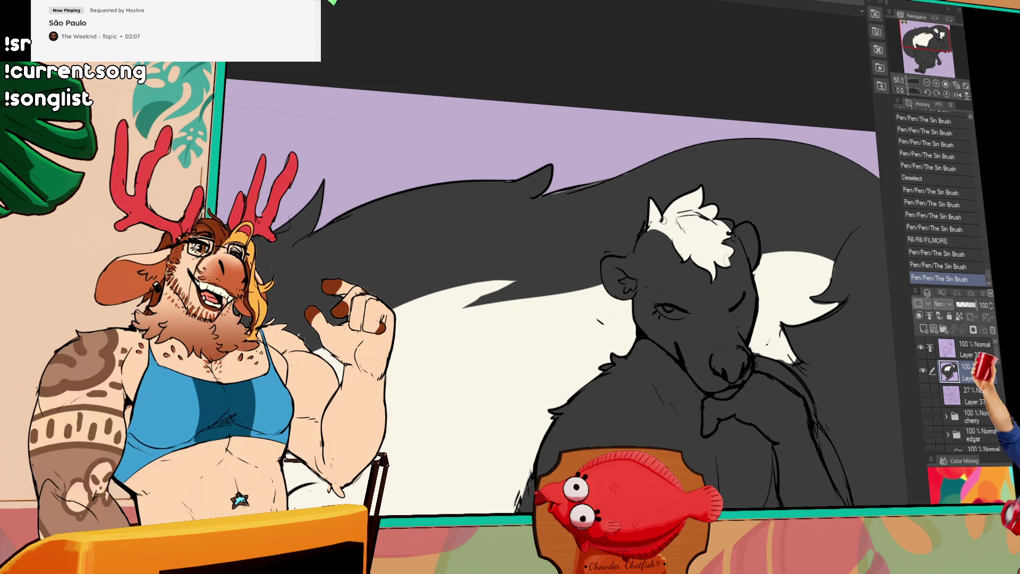
{"action": "left_click", "coordinate": [707, 221]}
{"action": "mouse_move", "coordinate": [707, 221]}
{"action": "left_mouse_down"}
{"action": "mouse_move", "coordinate": [721, 231]}
{"action": "mouse_move", "coordinate": [748, 178]}
{"action": "left_mouse_up"}
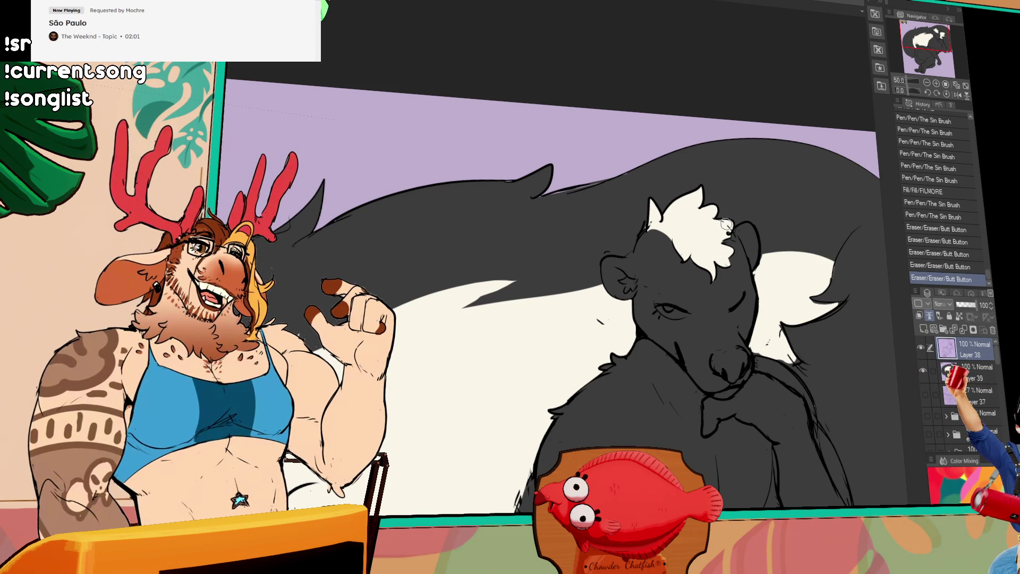
Step: Erase and redraw the linework around the skunk's nose
{"action": "left_click_drag", "start_coordinate": [782, 247], "coordinate": [718, 284]}
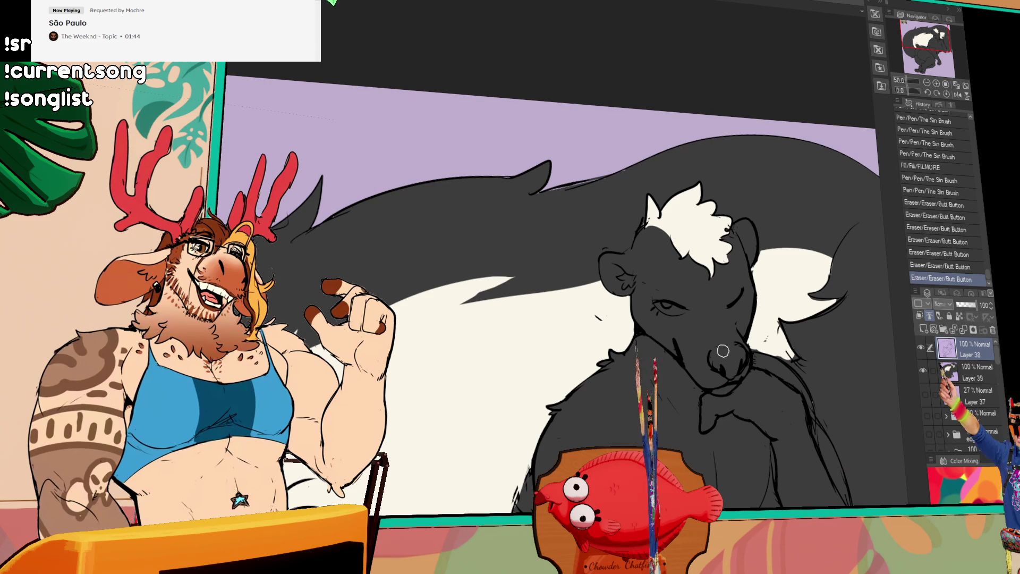
{"action": "mouse_move", "coordinate": [727, 341]}
{"action": "left_mouse_down"}
{"action": "mouse_move", "coordinate": [738, 326]}
{"action": "mouse_move", "coordinate": [728, 334]}
{"action": "left_mouse_up"}
{"action": "mouse_move", "coordinate": [729, 335]}
{"action": "left_mouse_down"}
{"action": "mouse_move", "coordinate": [724, 350]}
{"action": "mouse_move", "coordinate": [741, 345]}
{"action": "left_mouse_up"}
{"action": "key", "text": "ctrl+z"}
{"action": "left_click_drag", "start_coordinate": [741, 344], "coordinate": [757, 341]}
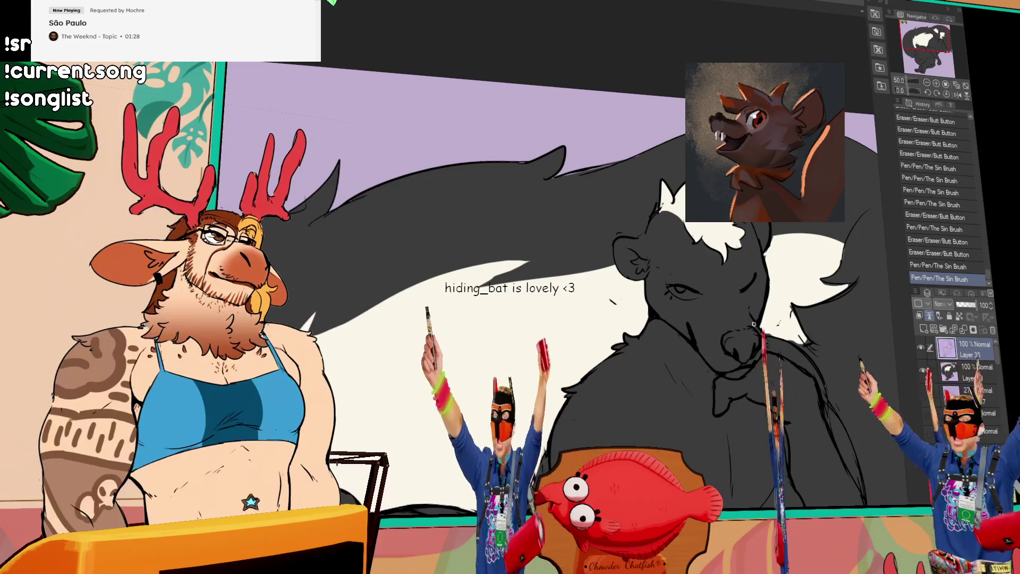
Step: Touch up the head tuft and facial lineart near the eyes and ear with small strokes and erasing
{"action": "left_click_drag", "start_coordinate": [750, 316], "coordinate": [749, 309]}
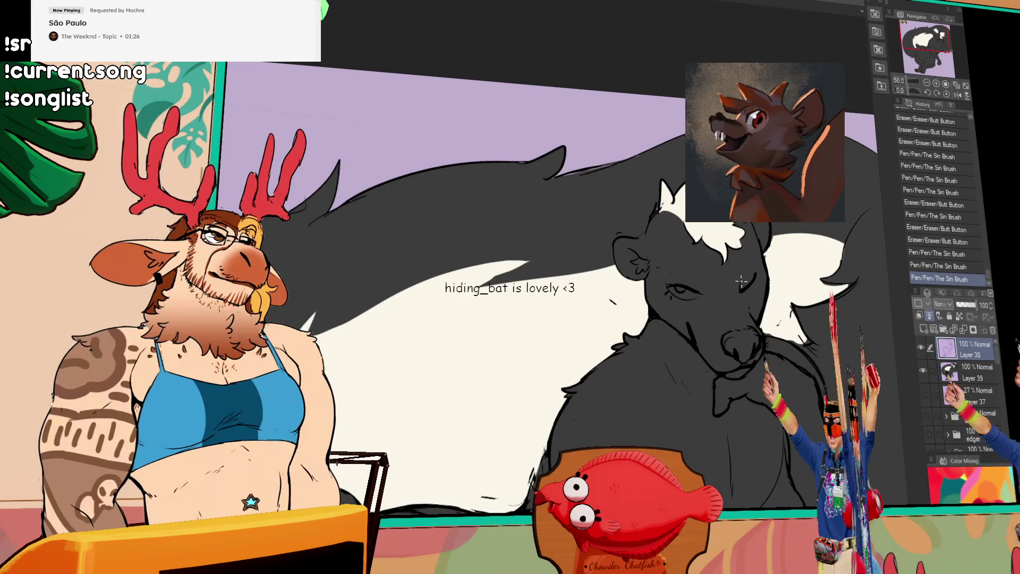
{"action": "key", "text": "ctrl+z"}
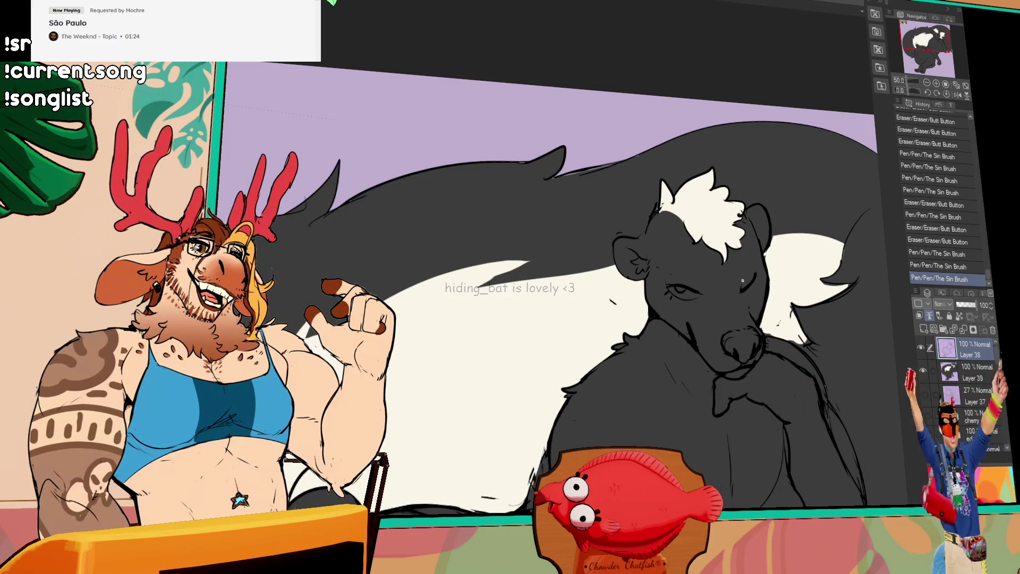
{"action": "left_click_drag", "start_coordinate": [672, 283], "coordinate": [674, 267]}
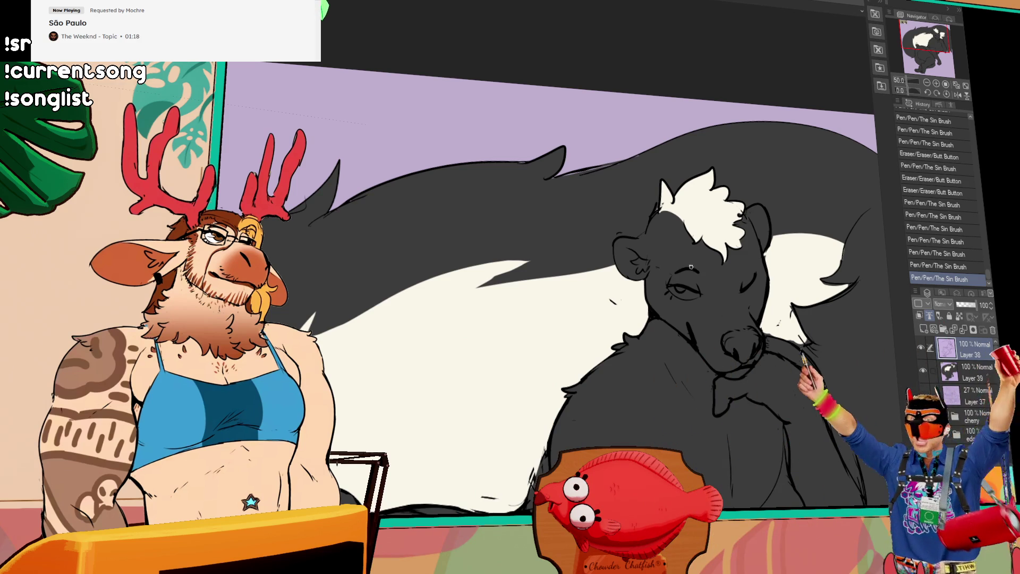
{"action": "mouse_move", "coordinate": [717, 271]}
{"action": "left_mouse_down"}
{"action": "mouse_move", "coordinate": [747, 268]}
{"action": "mouse_move", "coordinate": [738, 273]}
{"action": "left_mouse_up"}
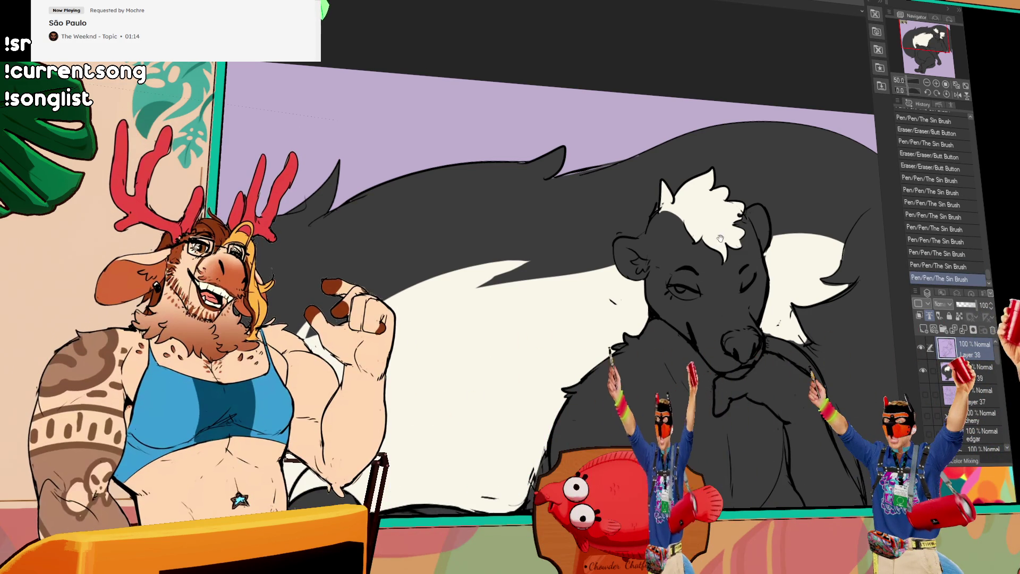
{"action": "mouse_move", "coordinate": [650, 236]}
{"action": "left_mouse_down"}
{"action": "mouse_move", "coordinate": [743, 229]}
{"action": "mouse_move", "coordinate": [757, 240]}
{"action": "mouse_move", "coordinate": [752, 264]}
{"action": "left_mouse_up"}
{"action": "key", "text": "ctrl+z"}
{"action": "key", "text": "ctrl+y"}
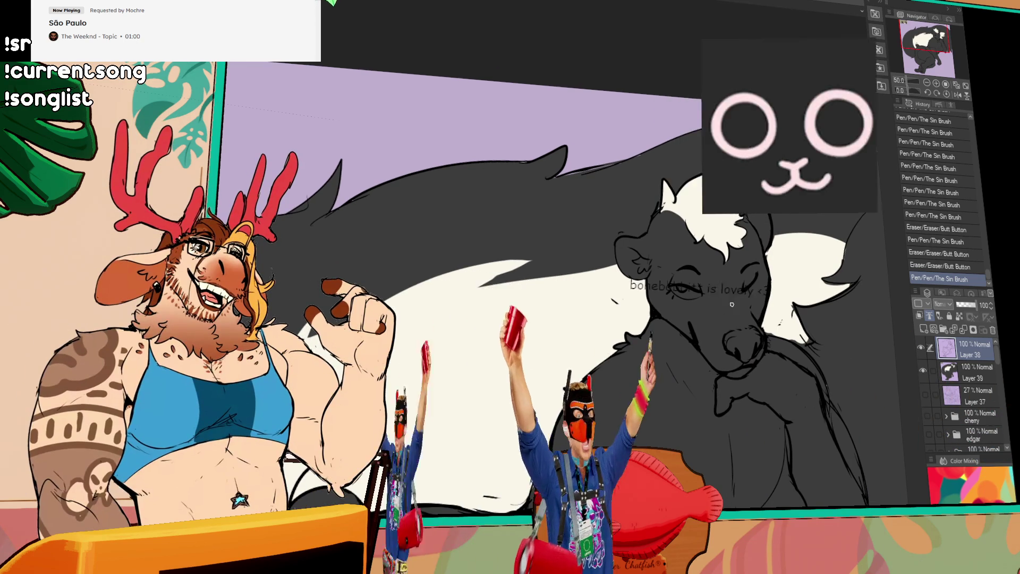
{"action": "left_click_drag", "start_coordinate": [661, 239], "coordinate": [656, 243]}
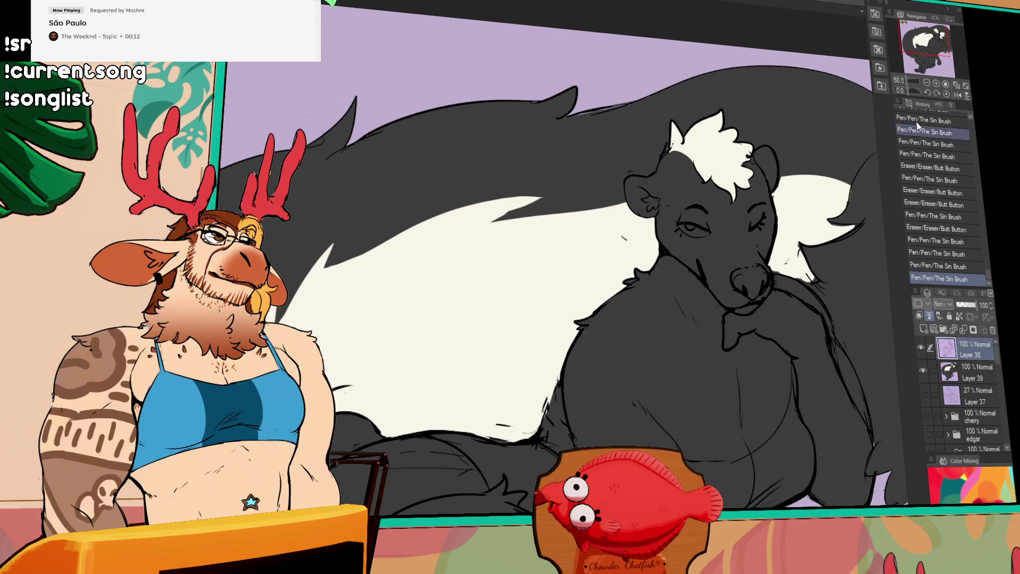
Step: Outline and fill a cream teardrop marking on the skunk's forehead
{"action": "left_click", "coordinate": [927, 84]}
{"action": "left_click", "coordinate": [937, 85]}
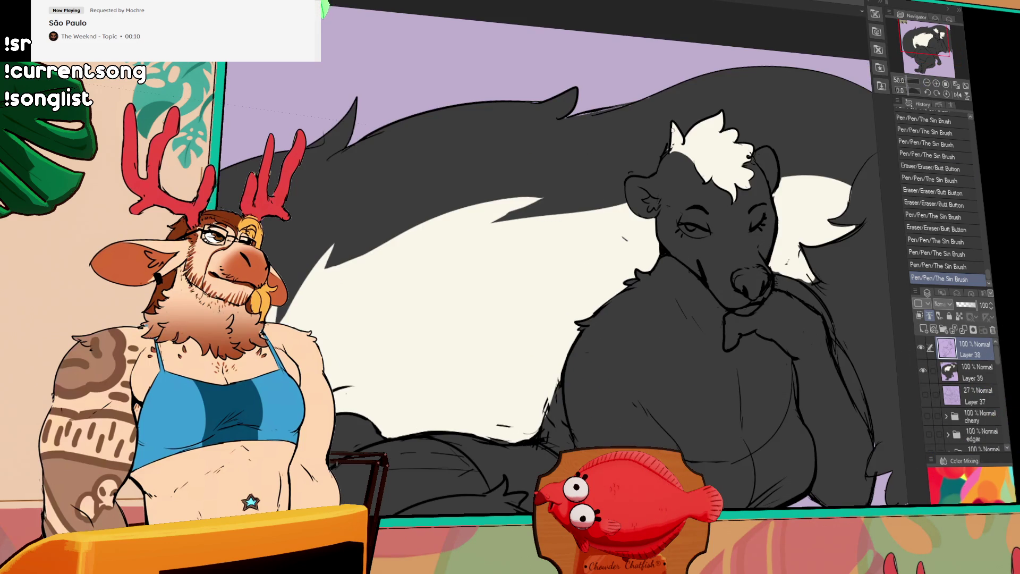
{"action": "left_click_drag", "start_coordinate": [778, 194], "coordinate": [694, 154]}
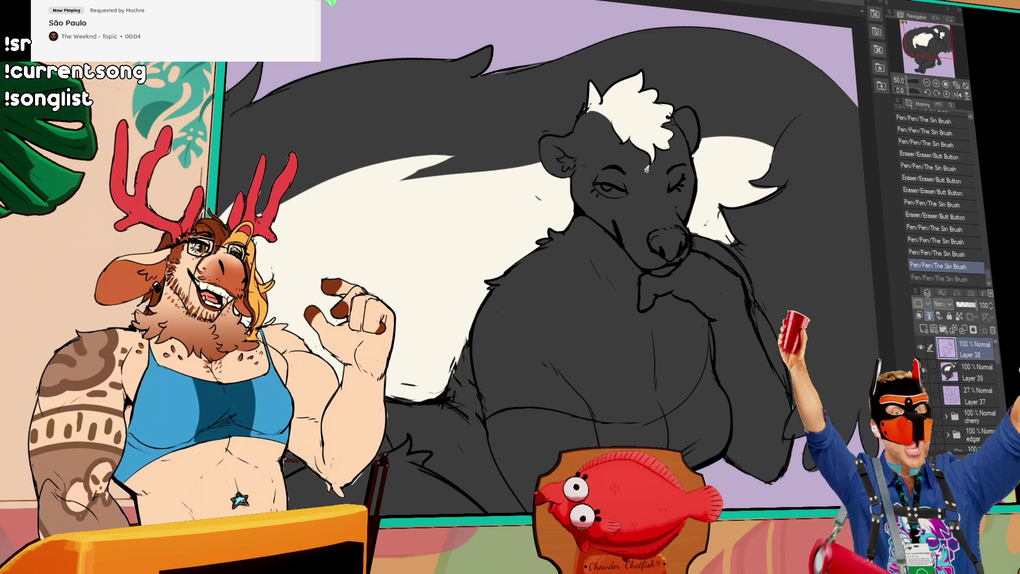
{"action": "mouse_move", "coordinate": [647, 167]}
{"action": "left_mouse_down"}
{"action": "mouse_move", "coordinate": [658, 190]}
{"action": "mouse_move", "coordinate": [655, 170]}
{"action": "left_mouse_up"}
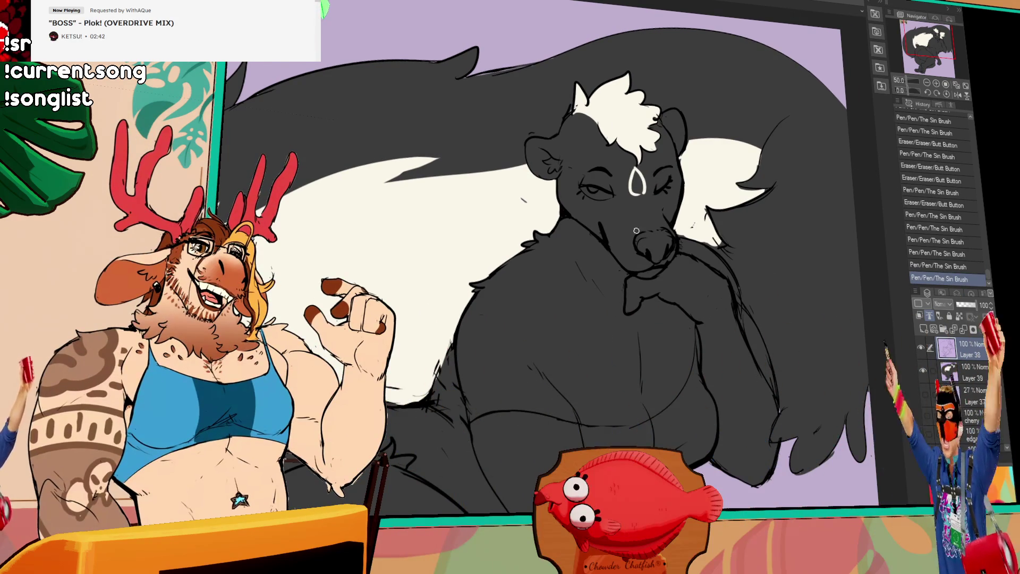
{"action": "left_click_drag", "start_coordinate": [705, 223], "coordinate": [689, 270]}
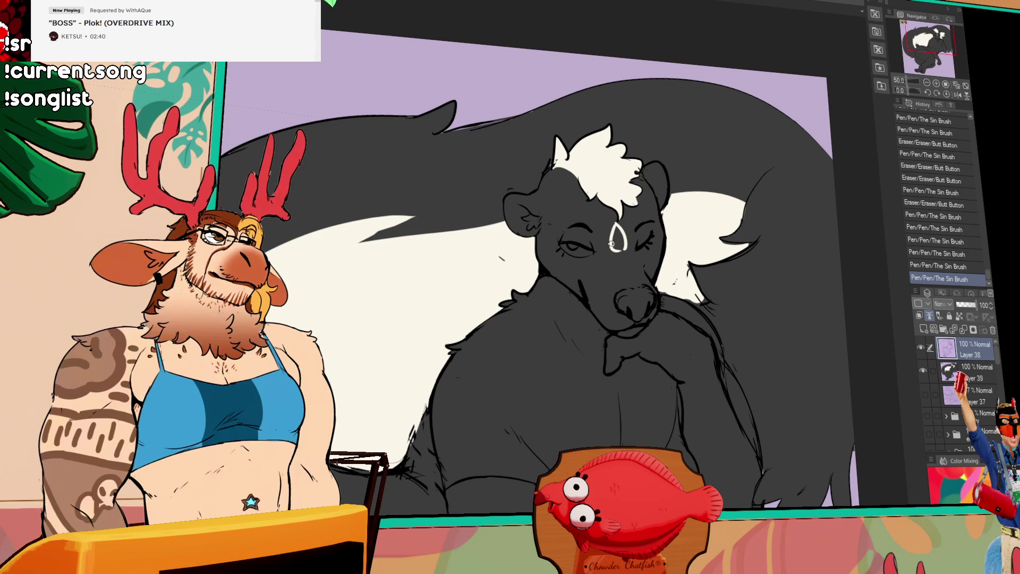
{"action": "left_click_drag", "start_coordinate": [612, 226], "coordinate": [620, 249]}
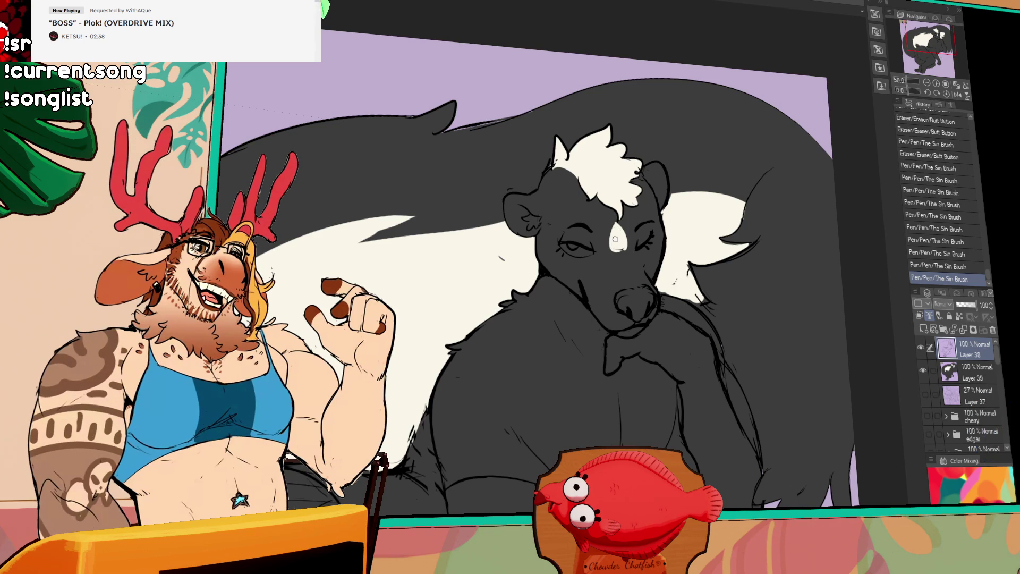
{"action": "left_click_drag", "start_coordinate": [624, 249], "coordinate": [649, 236]}
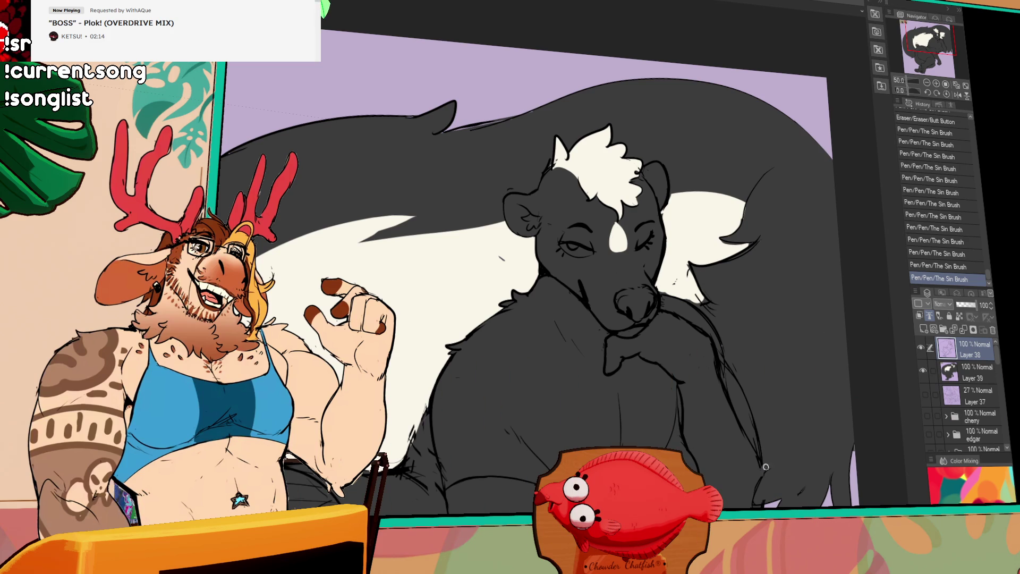
Step: Hide the flat colour layer (Layer 39) so only the lineart shows
{"action": "left_click", "coordinate": [922, 368]}
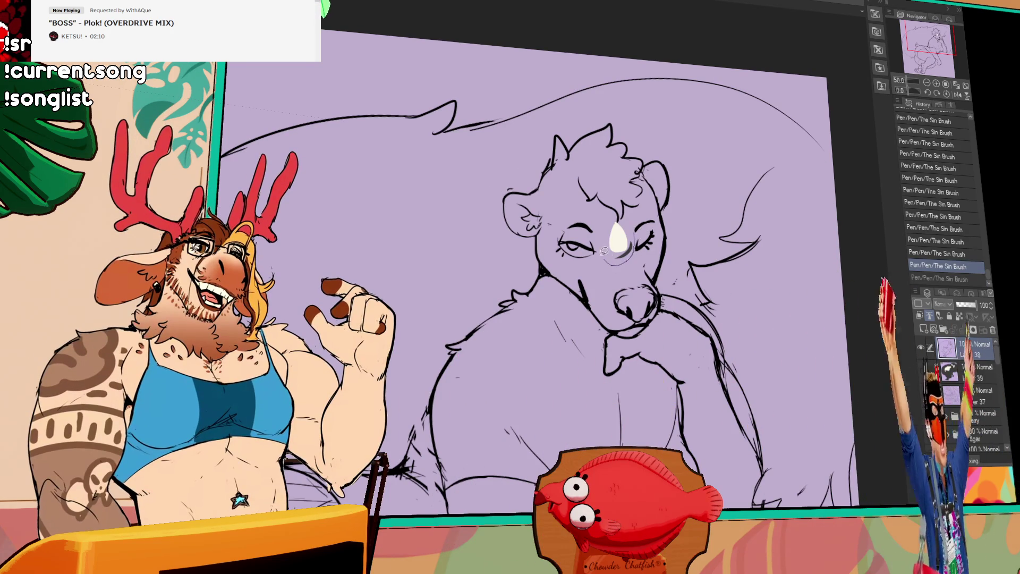
Step: Select the forehead teardrop and paste it above the colour layer, lineart hidden
{"action": "left_click_drag", "start_coordinate": [612, 223], "coordinate": [614, 225]}
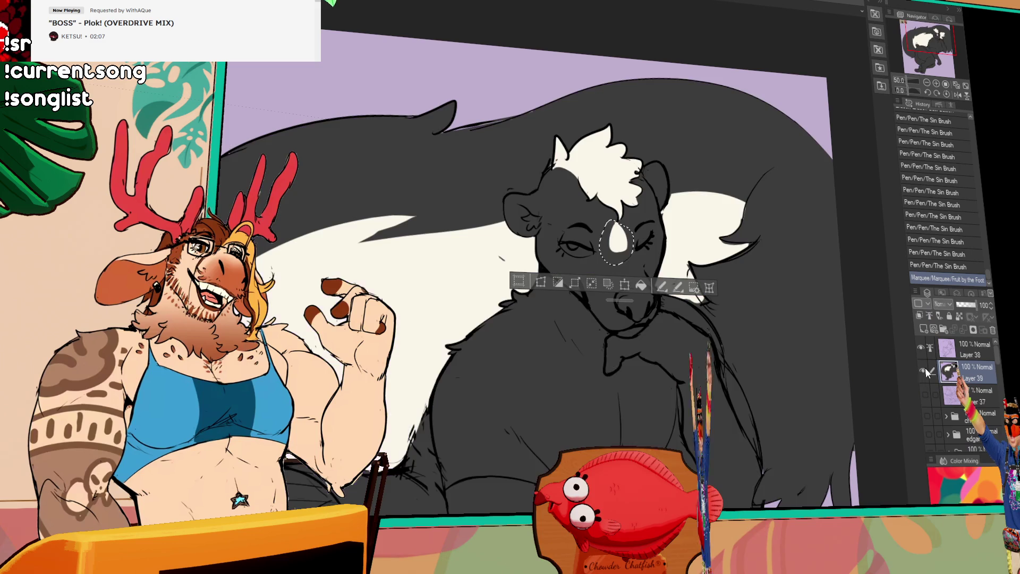
{"action": "left_click", "coordinate": [921, 369]}
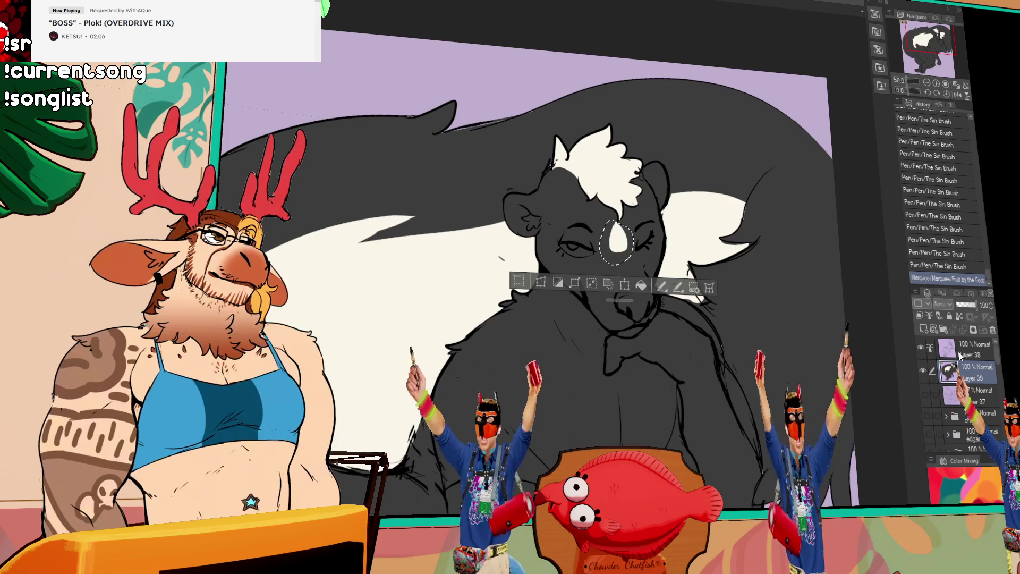
{"action": "left_click", "coordinate": [922, 347]}
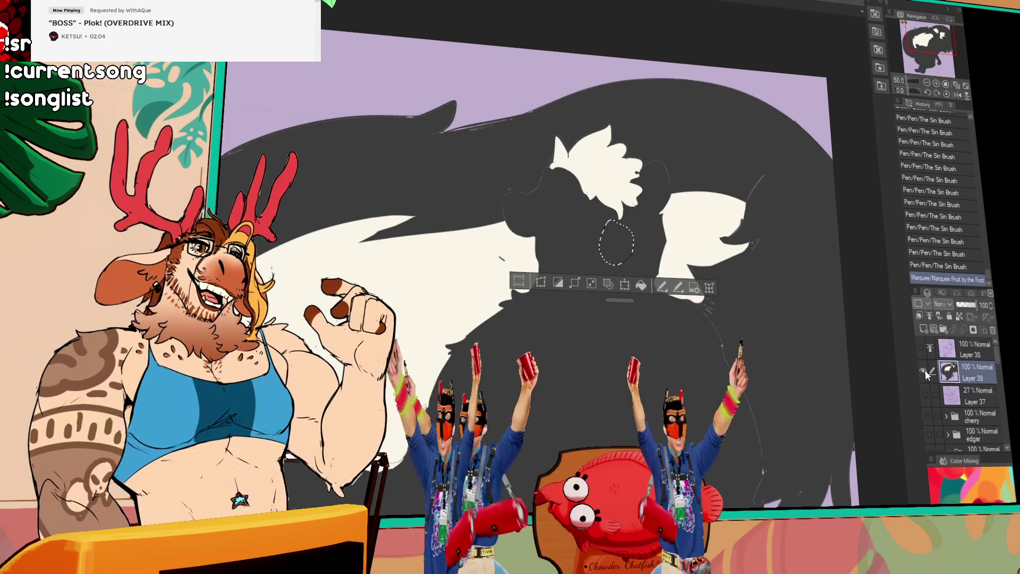
{"action": "left_click", "coordinate": [925, 368]}
{"action": "key", "text": "ctrl+v"}
Step: Merge the pasted teardrop into Layer 39, deselect, and show the lineart again
{"action": "left_click", "coordinate": [924, 391]}
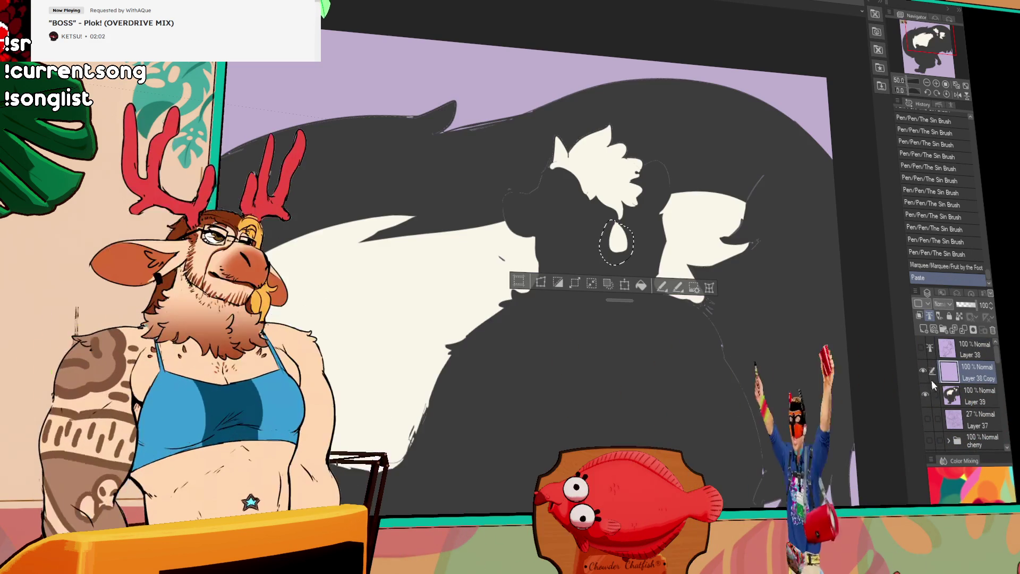
{"action": "key", "text": "ctrl+e"}
{"action": "key", "text": "ctrl+d"}
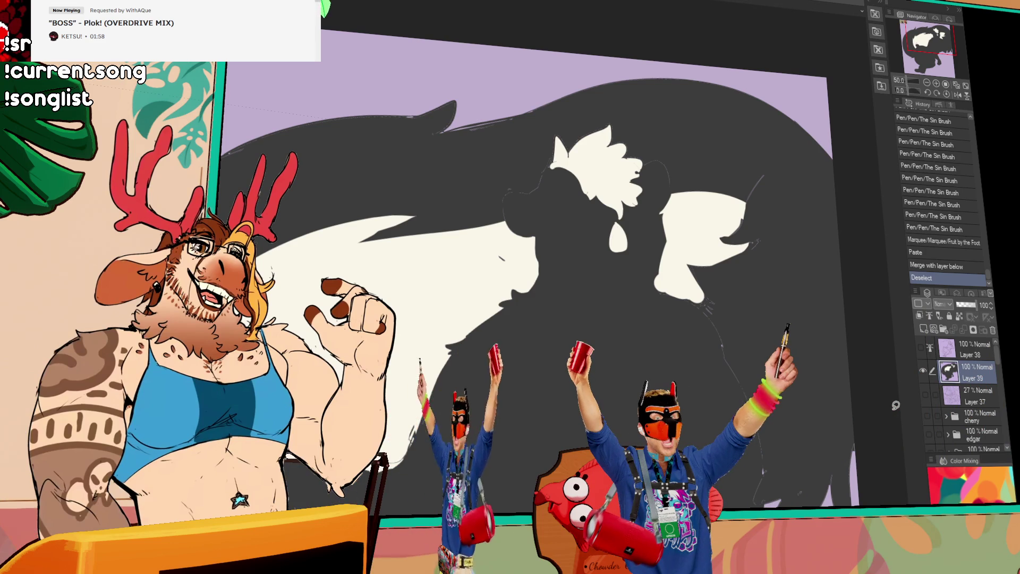
{"action": "left_click", "coordinate": [920, 348]}
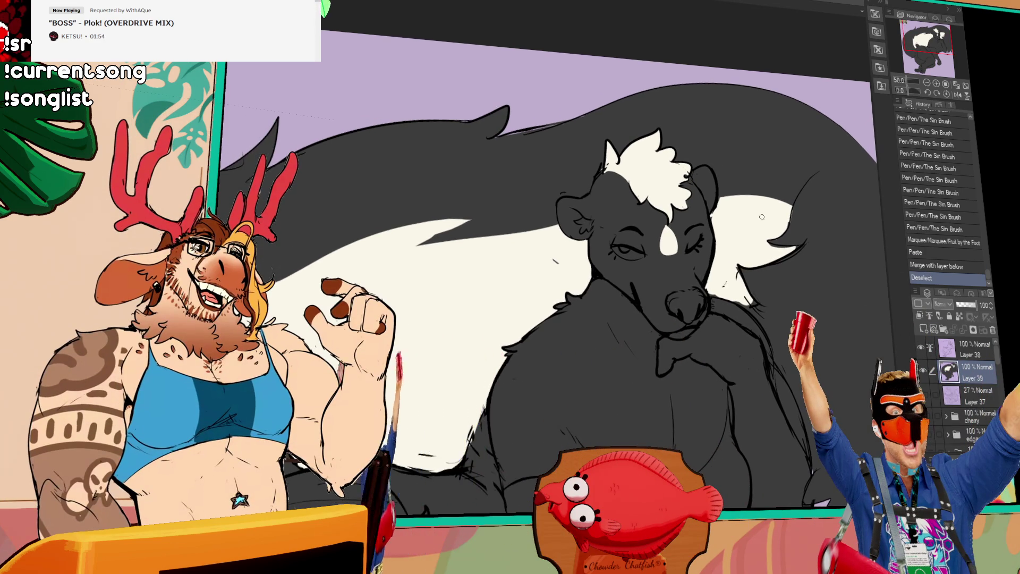
Step: Undo stray face strokes and hide the colour layer, leaving lineart over the purple background
{"action": "left_click_drag", "start_coordinate": [792, 213], "coordinate": [881, 217]}
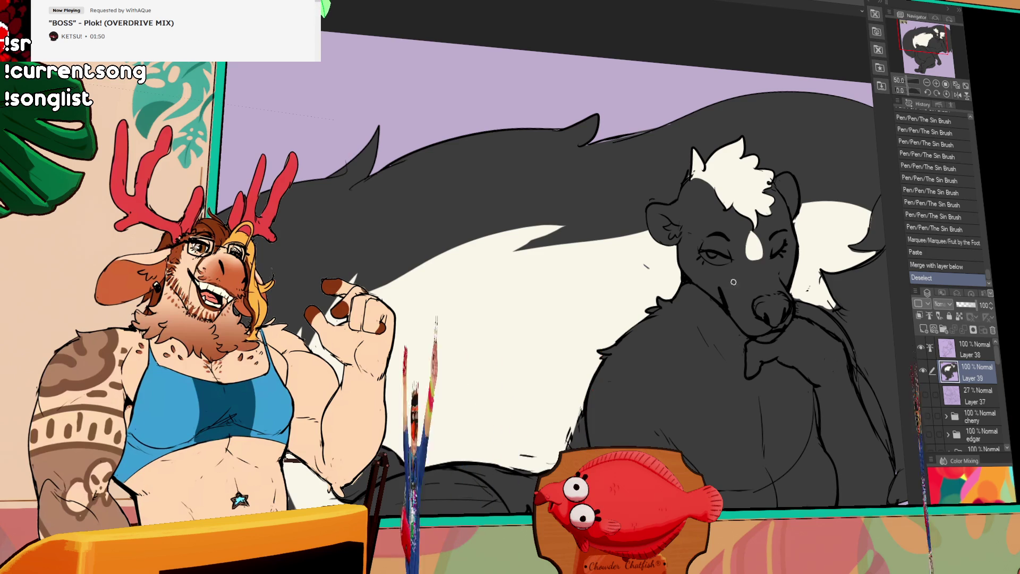
{"action": "left_click_drag", "start_coordinate": [719, 274], "coordinate": [750, 264]}
{"action": "key", "text": "ctrl+z"}
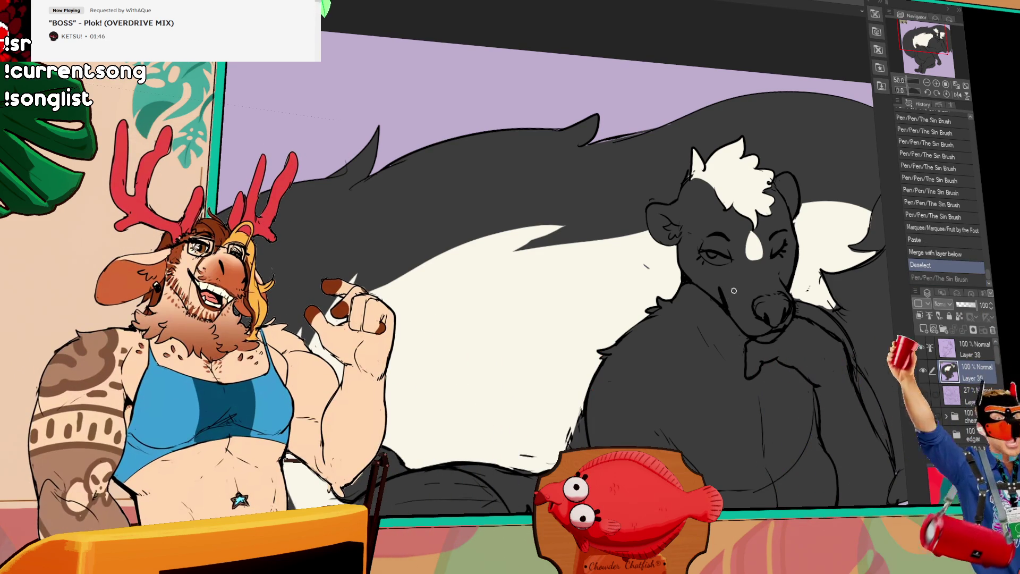
{"action": "mouse_move", "coordinate": [750, 270]}
{"action": "left_mouse_down"}
{"action": "mouse_move", "coordinate": [736, 275]}
{"action": "mouse_move", "coordinate": [772, 267]}
{"action": "left_mouse_up"}
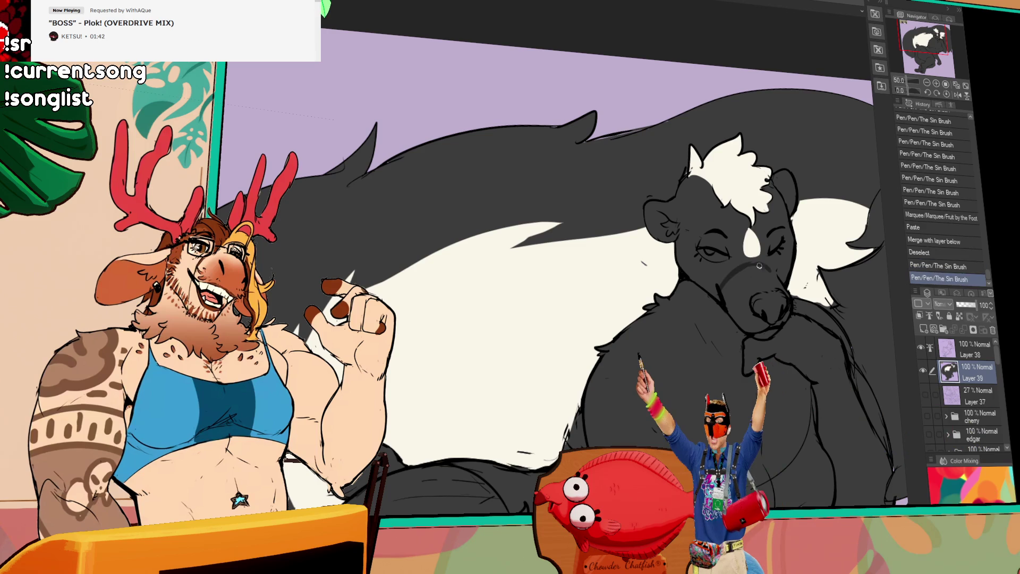
{"action": "key", "text": "ctrl+z"}
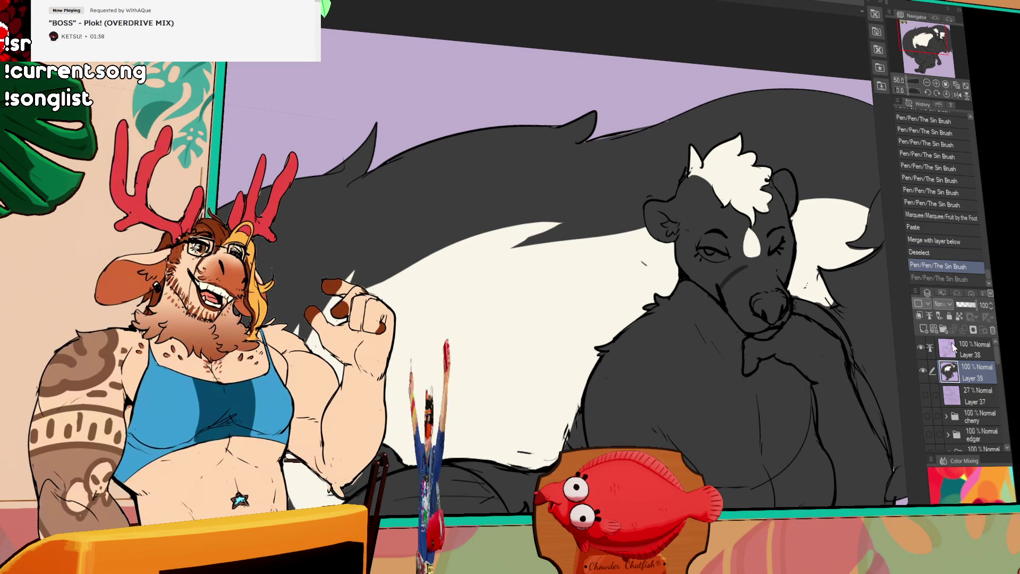
{"action": "left_click", "coordinate": [924, 349], "text": "alt"}
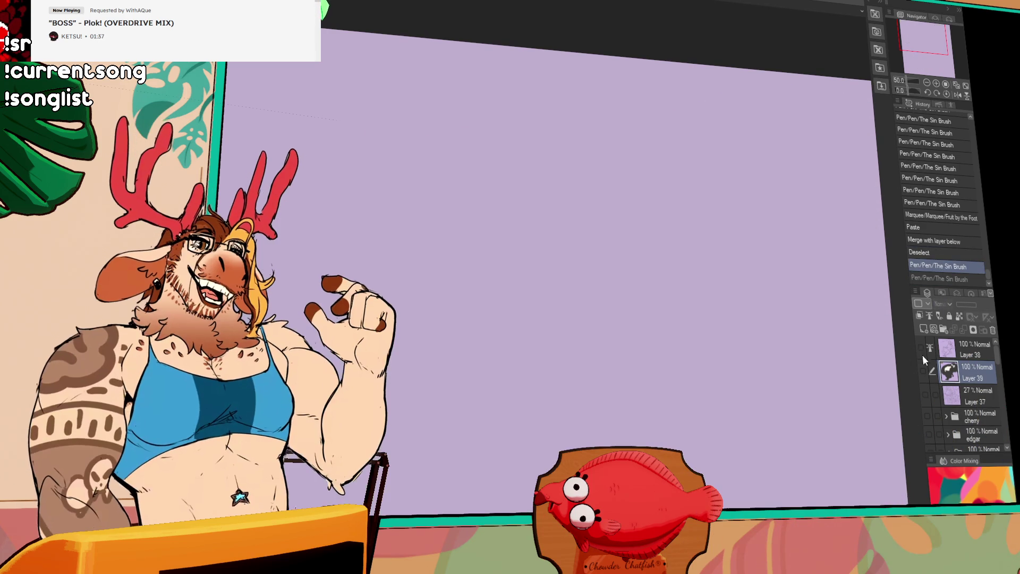
Step: Cut the white forehead shape from the lineart layer and restore the colour layer
{"action": "left_click", "coordinate": [972, 350]}
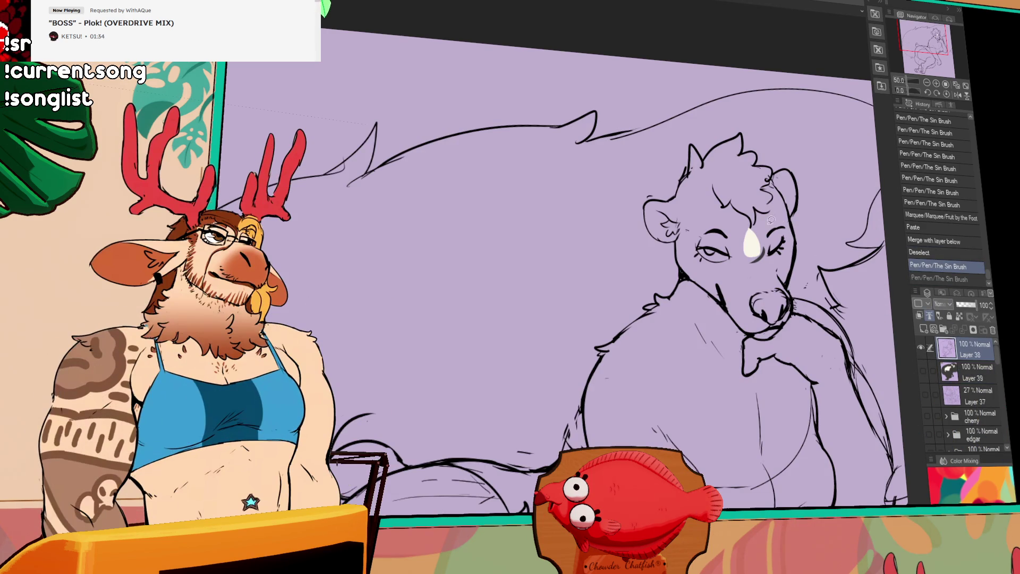
{"action": "key", "text": "ctrl+x"}
{"action": "left_click", "coordinate": [923, 353], "text": "alt"}
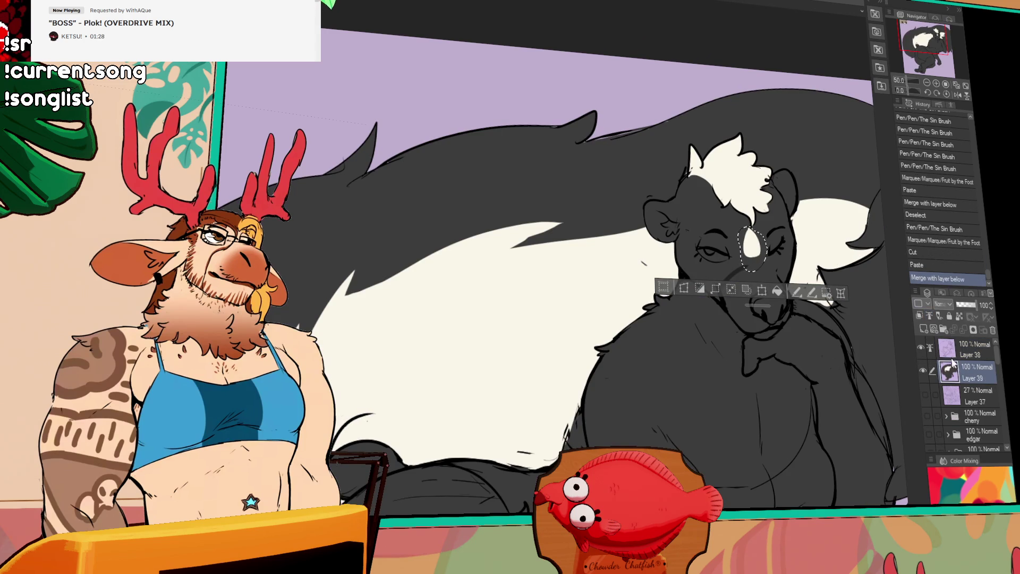
{"action": "left_click", "coordinate": [923, 348]}
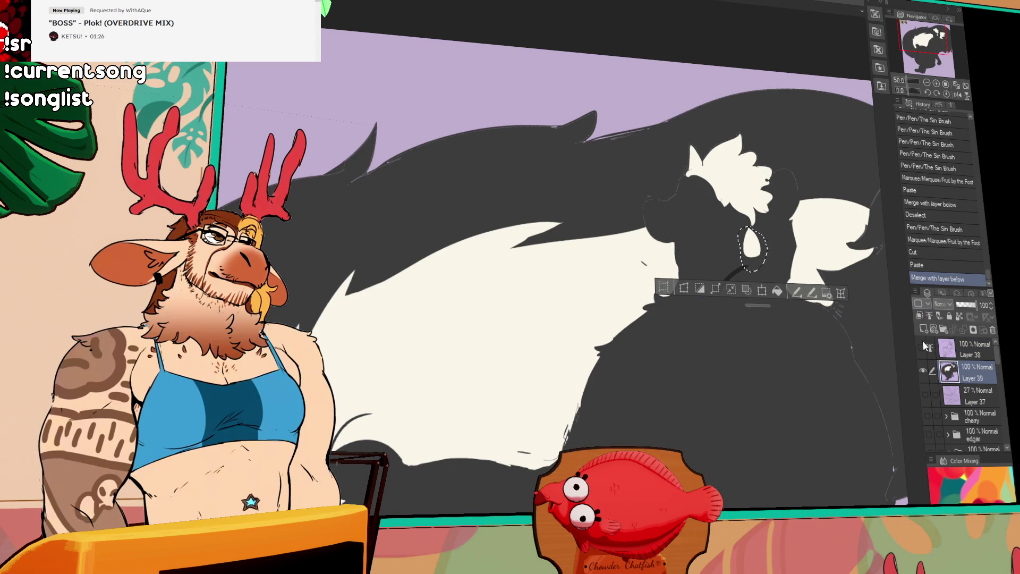
{"action": "left_click", "coordinate": [924, 347]}
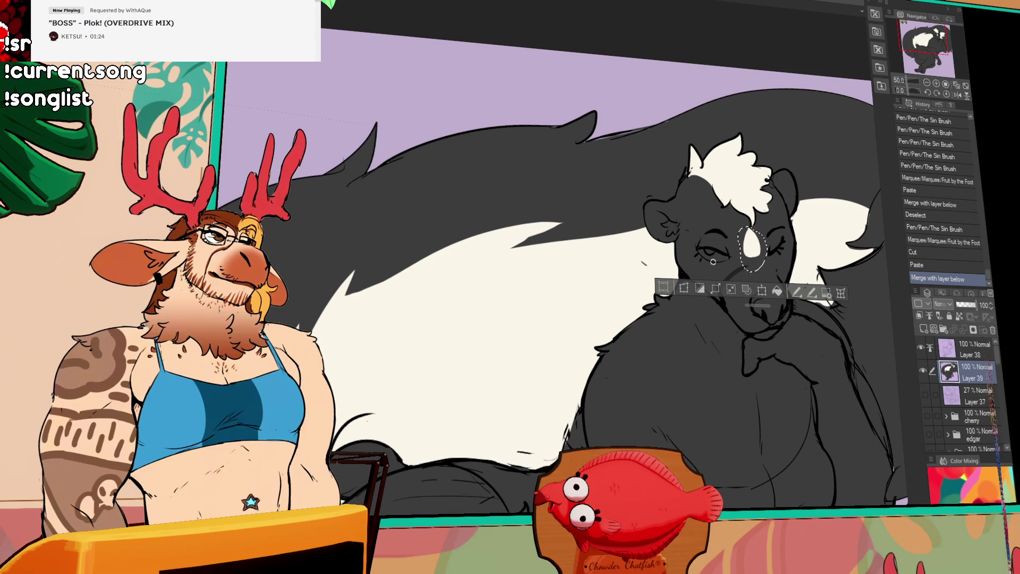
Step: Paste the marking into the colour layer, deselect, and undo the stray stroke
{"action": "left_click", "coordinate": [745, 291]}
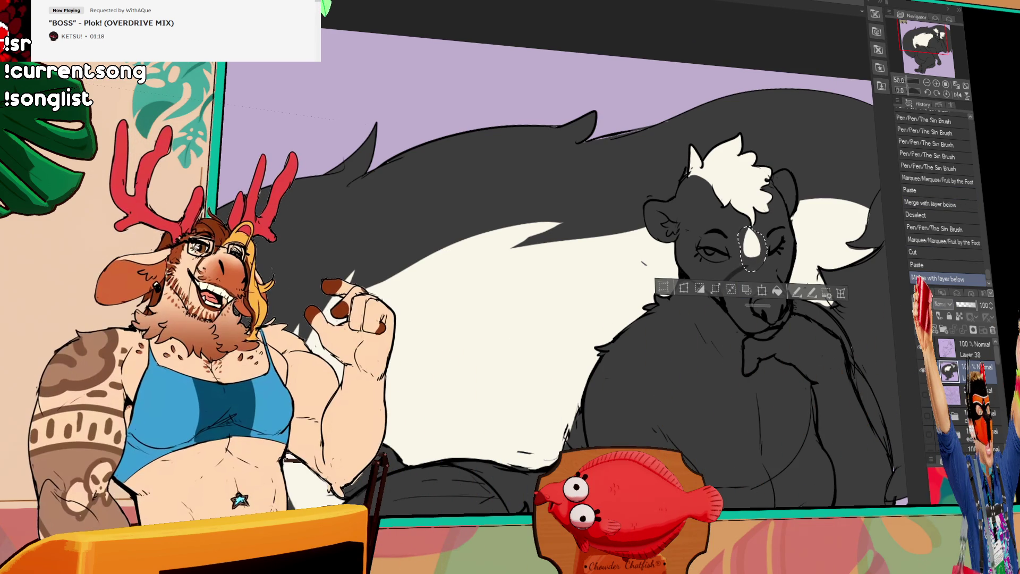
{"action": "key", "text": "ctrl+d"}
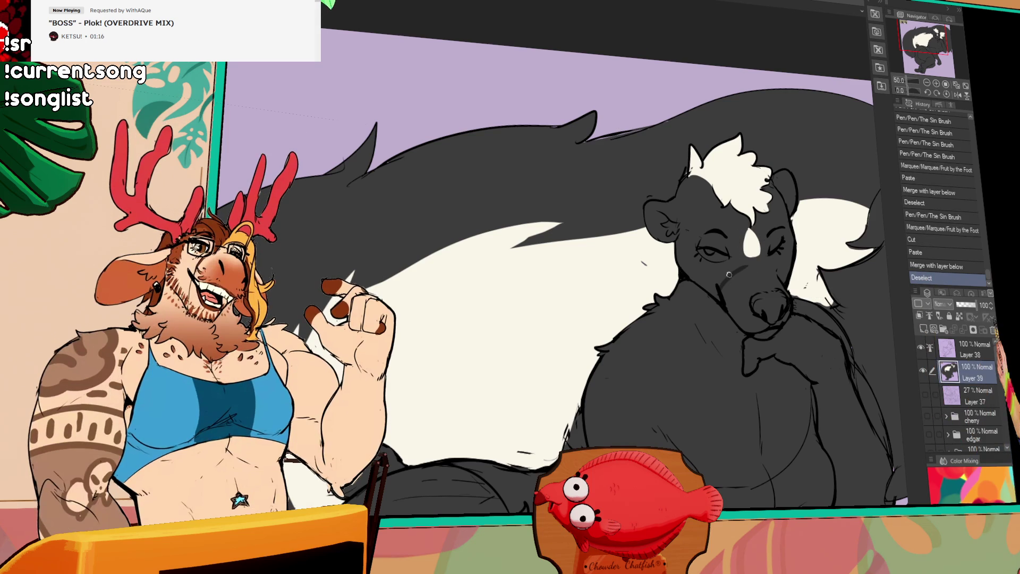
{"action": "key", "text": "ctrl+z"}
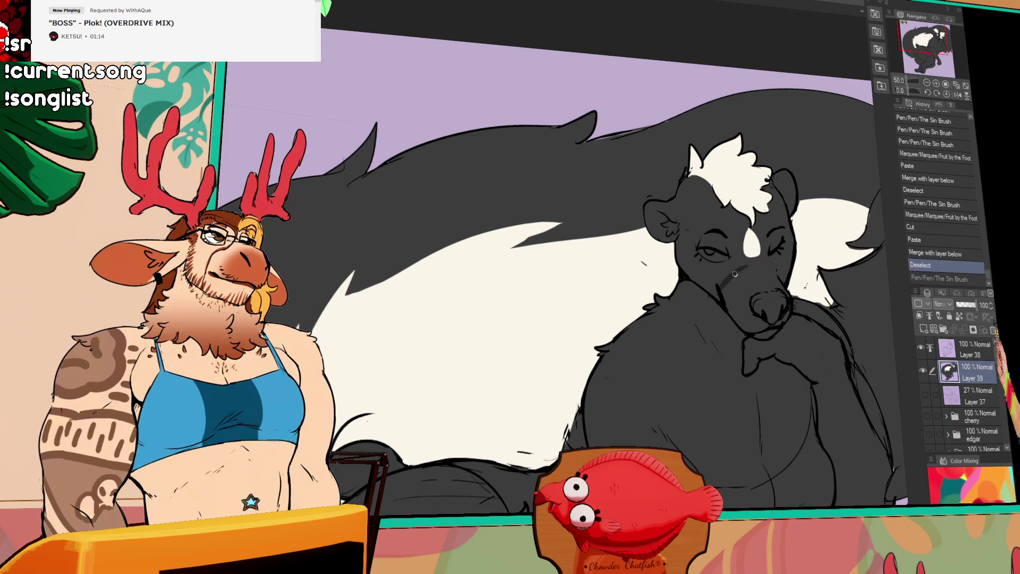
Step: Fill and paint the skunk's muzzle in a darker grey than its face
{"action": "mouse_move", "coordinate": [807, 269]}
{"action": "left_mouse_down"}
{"action": "mouse_move", "coordinate": [745, 249]}
{"action": "mouse_move", "coordinate": [702, 267]}
{"action": "mouse_move", "coordinate": [711, 277]}
{"action": "left_mouse_up"}
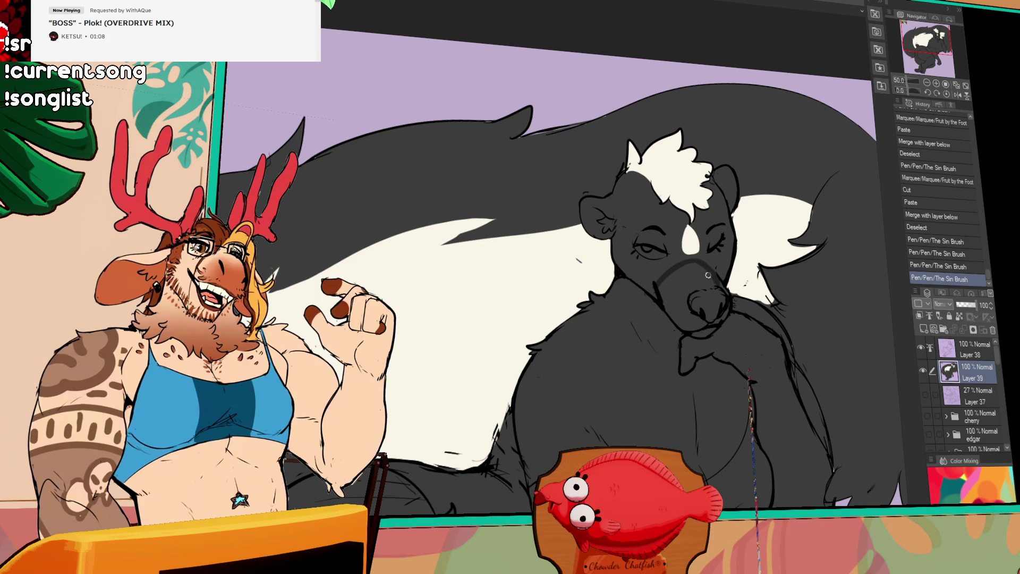
{"action": "left_click", "coordinate": [685, 275]}
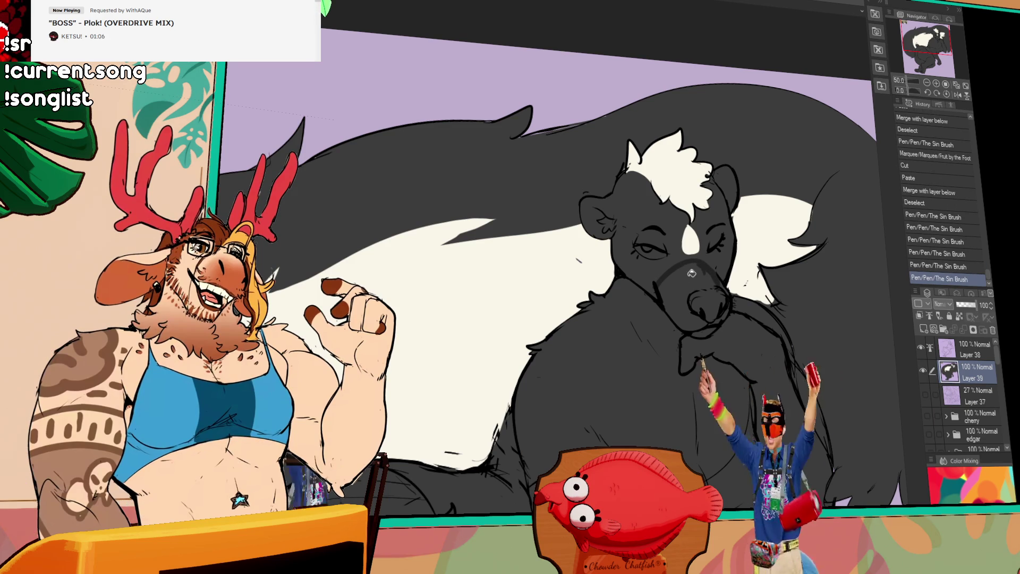
{"action": "mouse_move", "coordinate": [693, 273]}
{"action": "left_mouse_down"}
{"action": "mouse_move", "coordinate": [726, 303]}
{"action": "mouse_move", "coordinate": [714, 306]}
{"action": "left_mouse_up"}
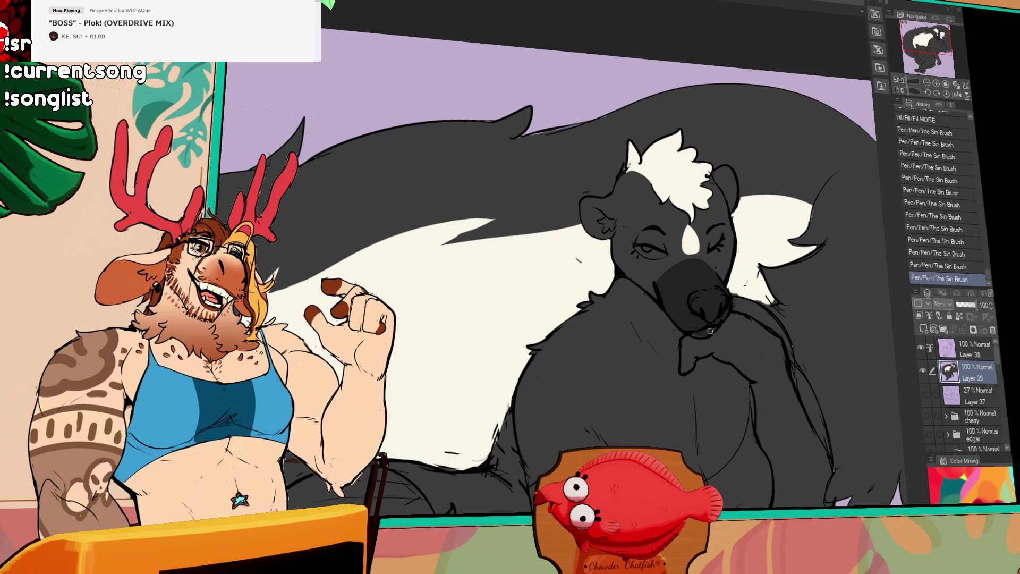
{"action": "left_click_drag", "start_coordinate": [703, 333], "coordinate": [733, 304]}
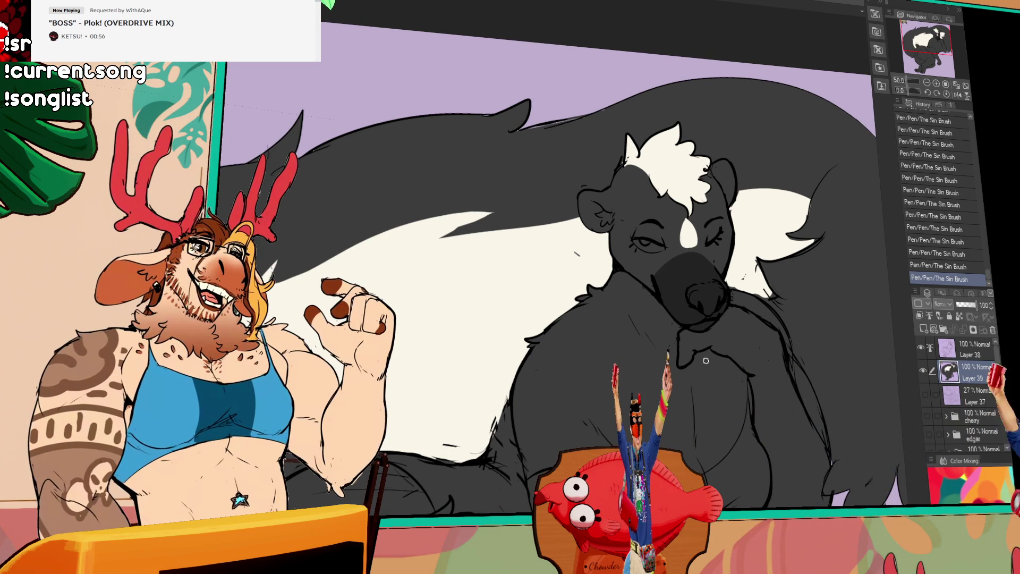
{"action": "mouse_move", "coordinate": [707, 297]}
{"action": "left_mouse_down"}
{"action": "mouse_move", "coordinate": [715, 278]}
{"action": "mouse_move", "coordinate": [753, 299]}
{"action": "left_mouse_up"}
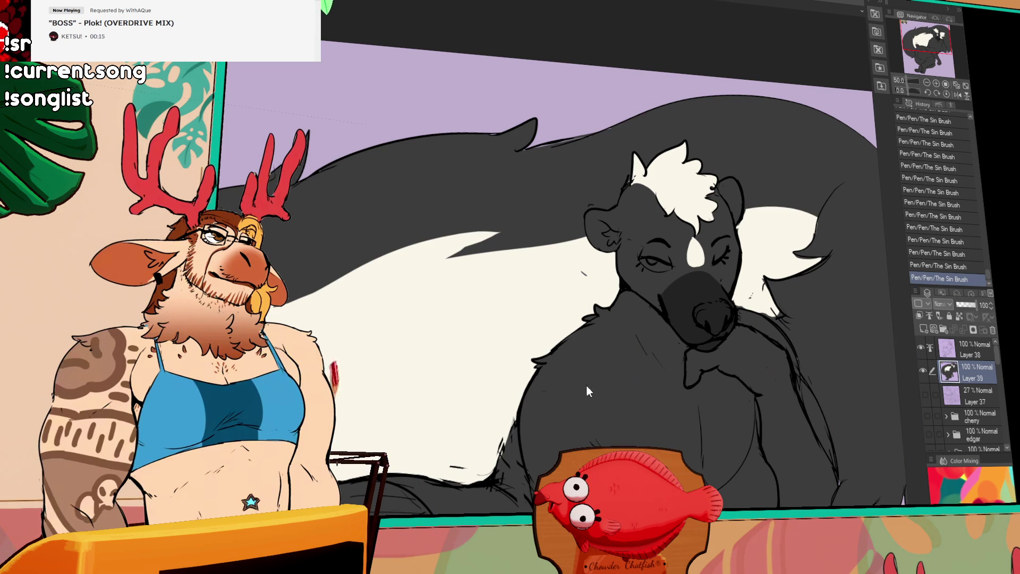
Step: Paste, inspect, and delete the accidental Farfetch'd picture layer
{"action": "key", "text": "ctrl+v"}
{"action": "scroll", "coordinate": [353, 200], "scroll_direction": "up", "scroll_amount": 3}
{"action": "scroll", "coordinate": [353, 200], "scroll_direction": "up", "scroll_amount": 3}
{"action": "scroll", "coordinate": [467, 335], "scroll_direction": "up", "scroll_amount": 3}
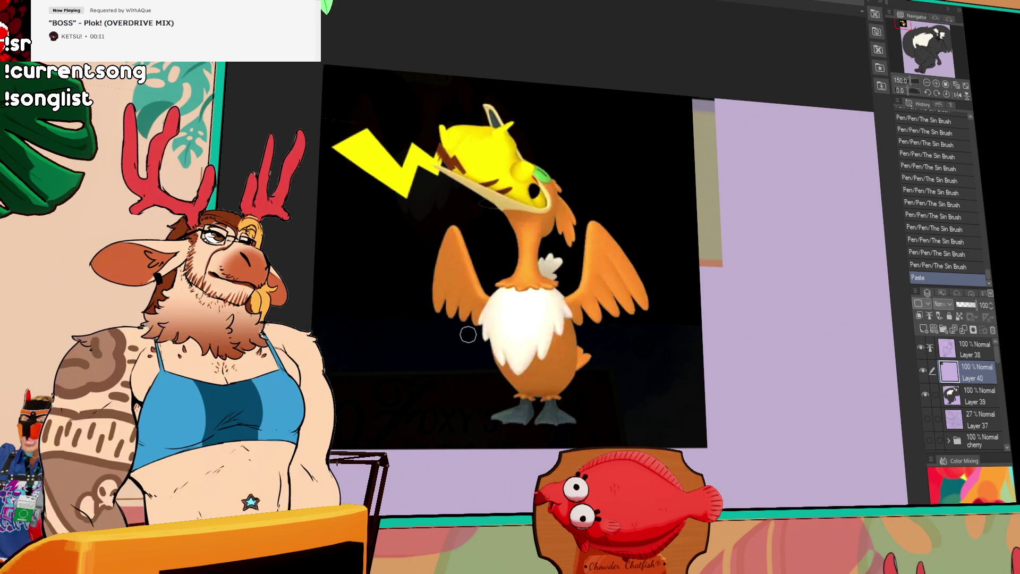
{"action": "left_click_drag", "start_coordinate": [510, 408], "coordinate": [535, 396]}
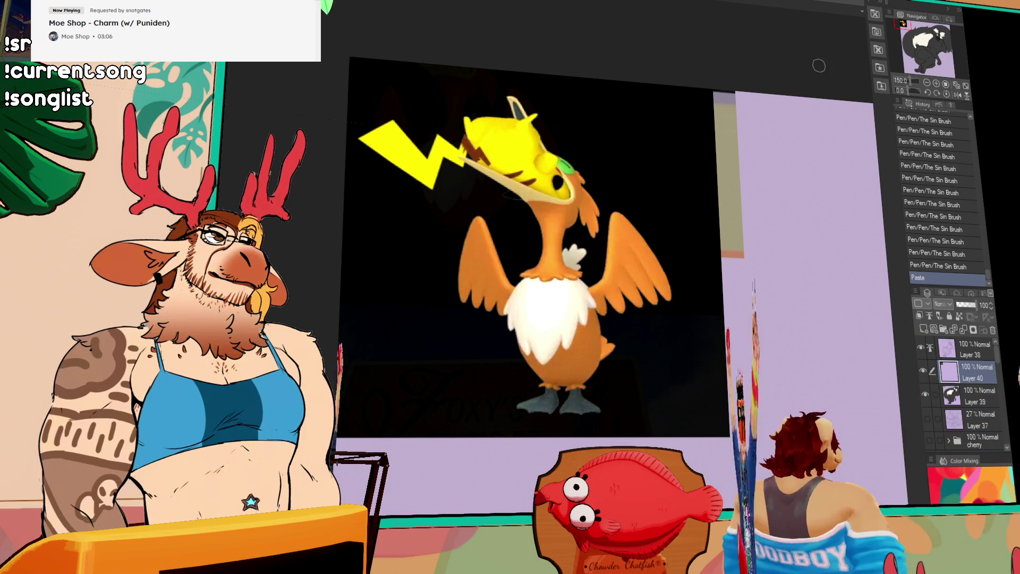
{"action": "left_click", "coordinate": [993, 329]}
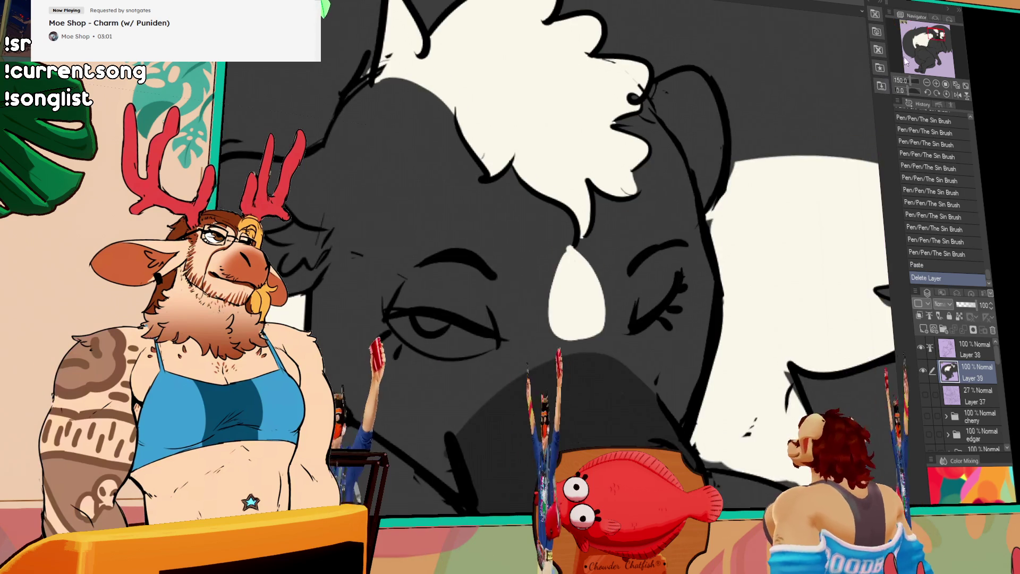
{"action": "scroll", "coordinate": [480, 174], "scroll_direction": "up", "scroll_amount": 5}
Step: Paint the skunk's nose pink and the white of its eye cream
{"action": "left_click_drag", "start_coordinate": [667, 306], "coordinate": [666, 200]}
{"action": "left_click_drag", "start_coordinate": [606, 351], "coordinate": [662, 375]}
{"action": "left_click_drag", "start_coordinate": [575, 368], "coordinate": [622, 399]}
{"action": "left_click_drag", "start_coordinate": [622, 342], "coordinate": [638, 368]}
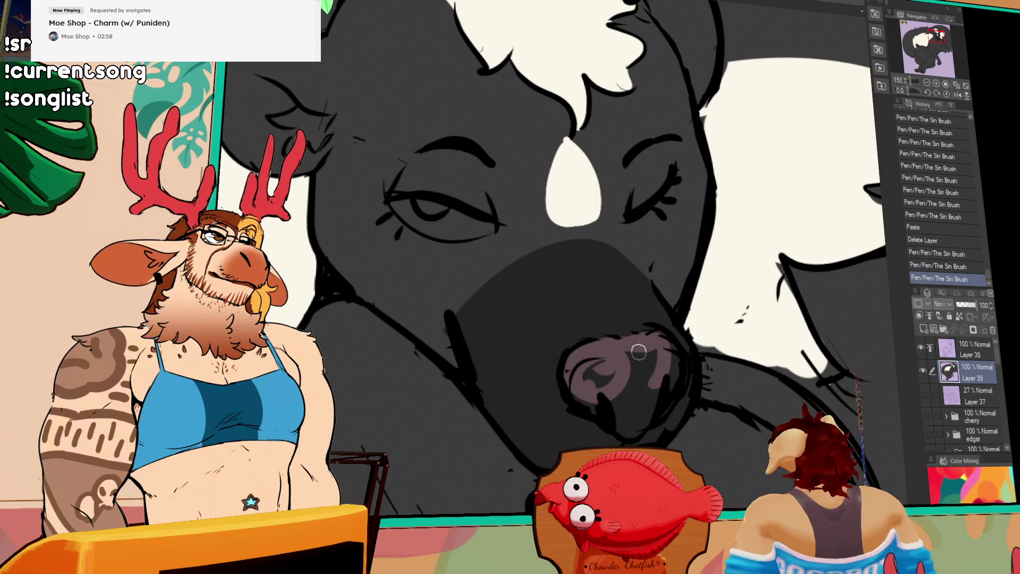
{"action": "mouse_move", "coordinate": [583, 401]}
{"action": "left_mouse_down"}
{"action": "mouse_move", "coordinate": [666, 374]}
{"action": "mouse_move", "coordinate": [600, 365]}
{"action": "left_mouse_up"}
{"action": "mouse_move", "coordinate": [423, 209]}
{"action": "left_mouse_down"}
{"action": "mouse_move", "coordinate": [464, 205]}
{"action": "mouse_move", "coordinate": [478, 231]}
{"action": "mouse_move", "coordinate": [477, 211]}
{"action": "mouse_move", "coordinate": [457, 230]}
{"action": "left_mouse_up"}
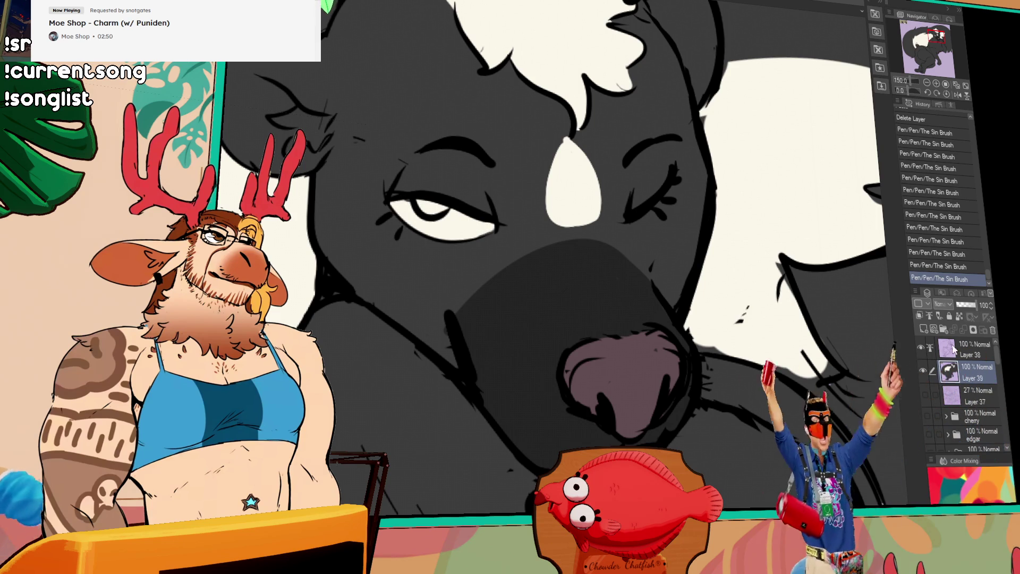
Step: Touch up the line near the ear, undoing the stray stroke
{"action": "mouse_move", "coordinate": [749, 257]}
{"action": "left_mouse_down"}
{"action": "mouse_move", "coordinate": [749, 218]}
{"action": "mouse_move", "coordinate": [485, 354]}
{"action": "left_mouse_up"}
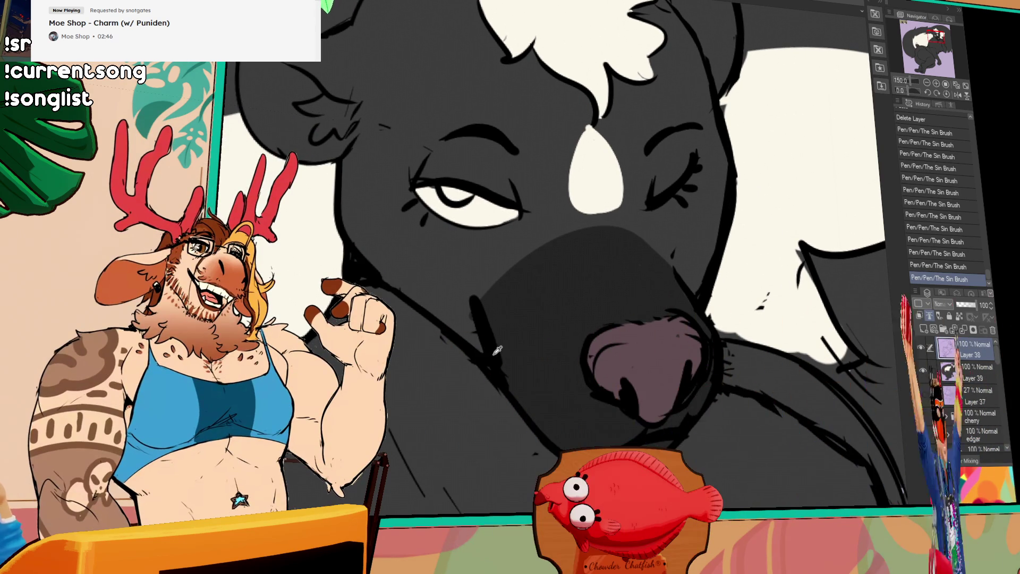
{"action": "left_click_drag", "start_coordinate": [415, 120], "coordinate": [646, 270]}
{"action": "left_click_drag", "start_coordinate": [560, 320], "coordinate": [546, 307]}
{"action": "key", "text": "ctrl+z"}
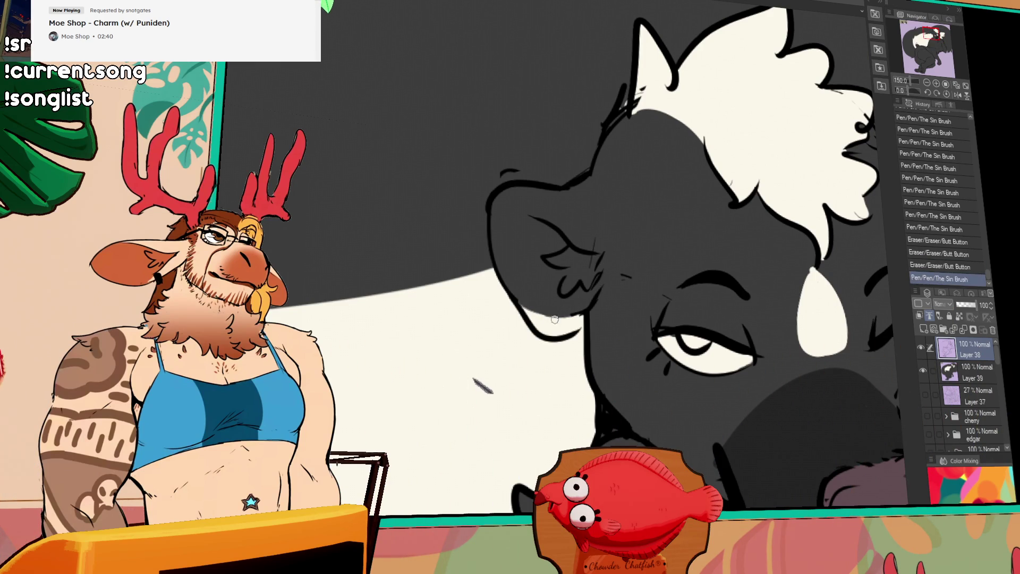
Step: Erase and redraw the left ear outline, then ink a small earring on it
{"action": "key", "text": "ctrl+y"}
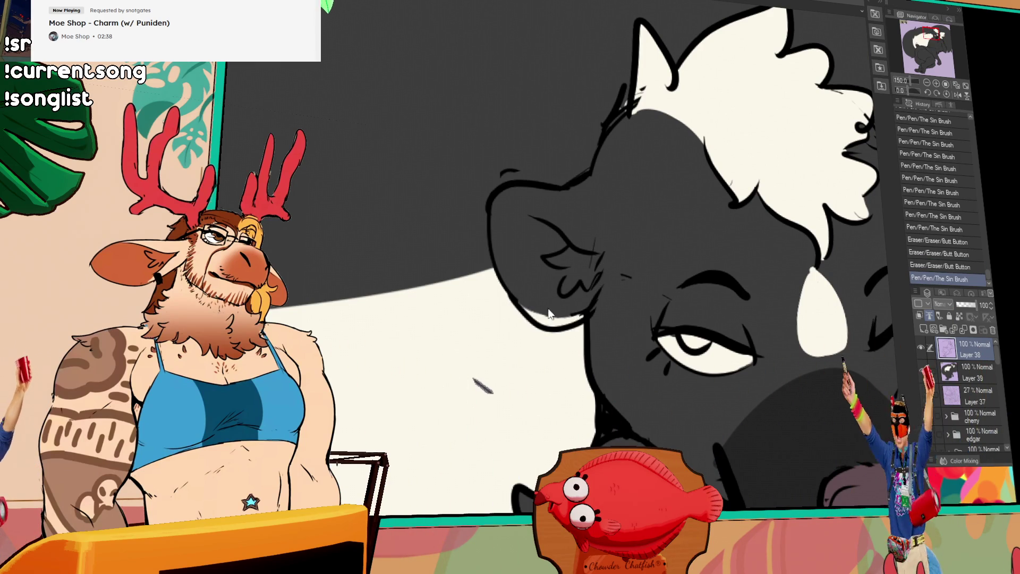
{"action": "key", "text": "ctrl+y"}
{"action": "left_click_drag", "start_coordinate": [571, 327], "coordinate": [581, 277]}
{"action": "key", "text": "ctrl+z"}
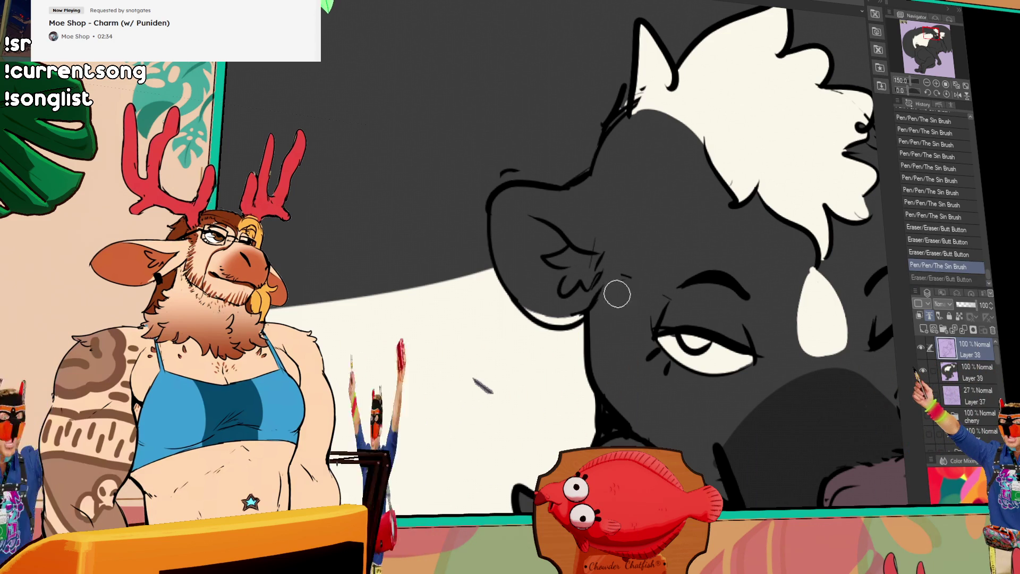
{"action": "left_click_drag", "start_coordinate": [574, 313], "coordinate": [584, 304]}
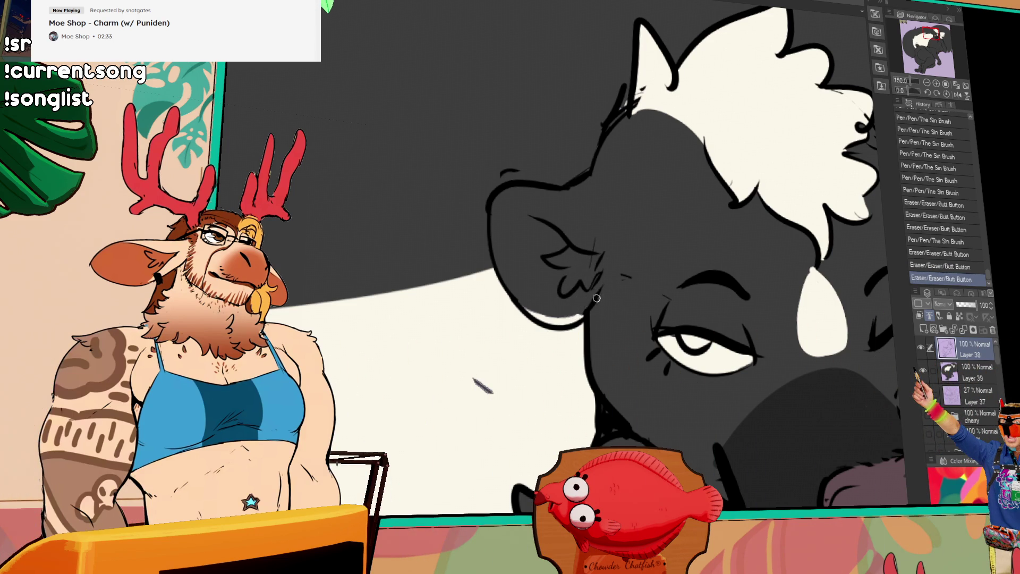
{"action": "left_click_drag", "start_coordinate": [559, 300], "coordinate": [561, 302]}
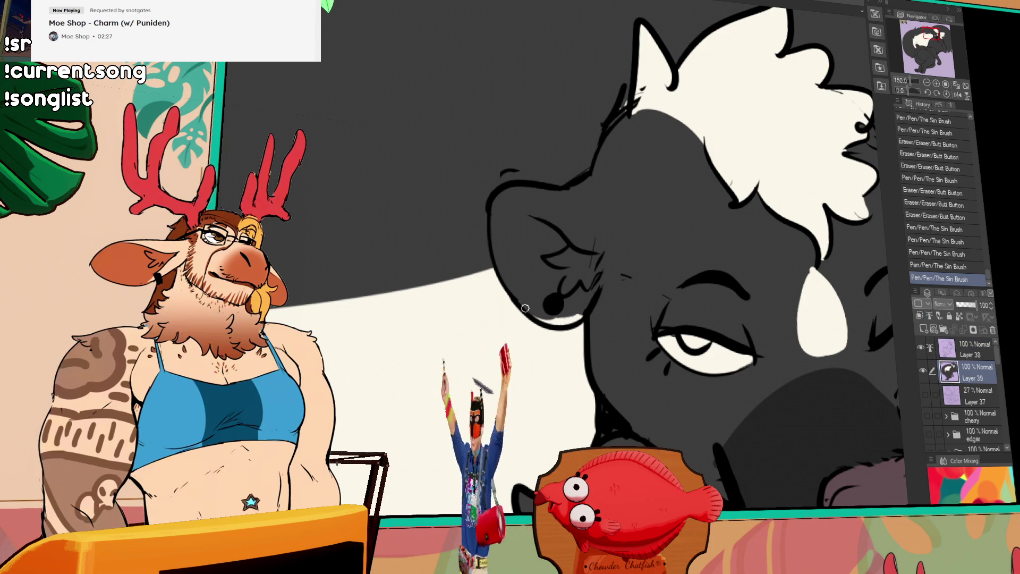
{"action": "mouse_move", "coordinate": [557, 314]}
{"action": "left_mouse_down"}
{"action": "mouse_move", "coordinate": [569, 322]}
{"action": "mouse_move", "coordinate": [557, 326]}
{"action": "left_mouse_up"}
Step: On the line art layer at upright full size, clean stray bits and add fine strokes near the ear
{"action": "left_click", "coordinate": [968, 350]}
{"action": "left_click_drag", "start_coordinate": [558, 312], "coordinate": [560, 304]}
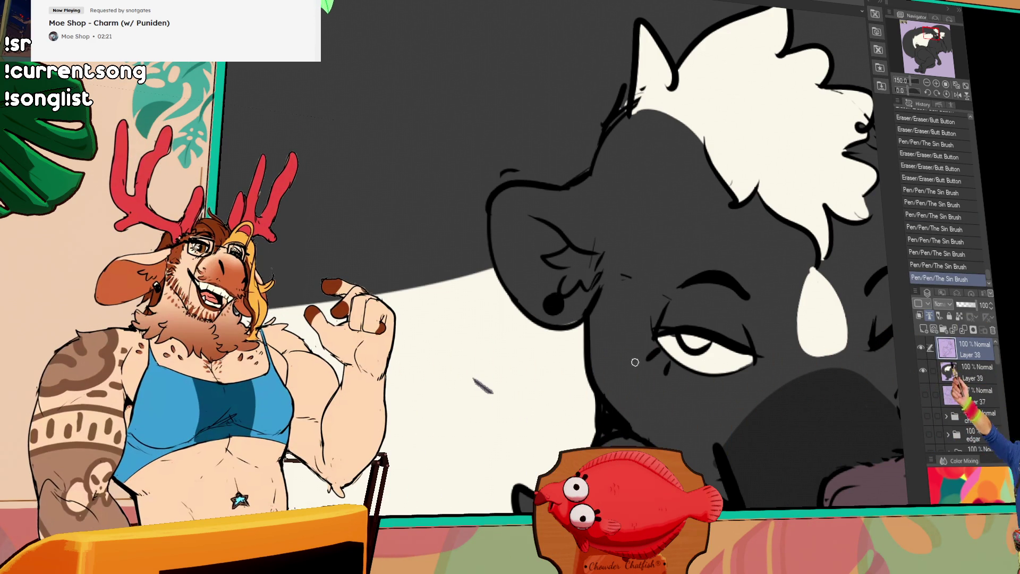
{"action": "left_click", "coordinate": [927, 84]}
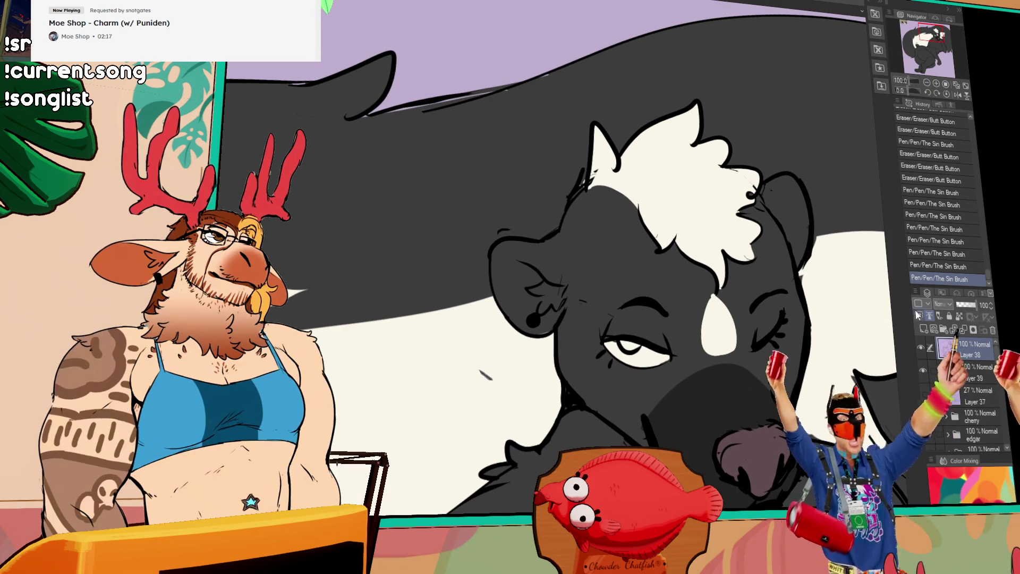
{"action": "left_click_drag", "start_coordinate": [609, 204], "coordinate": [565, 196]}
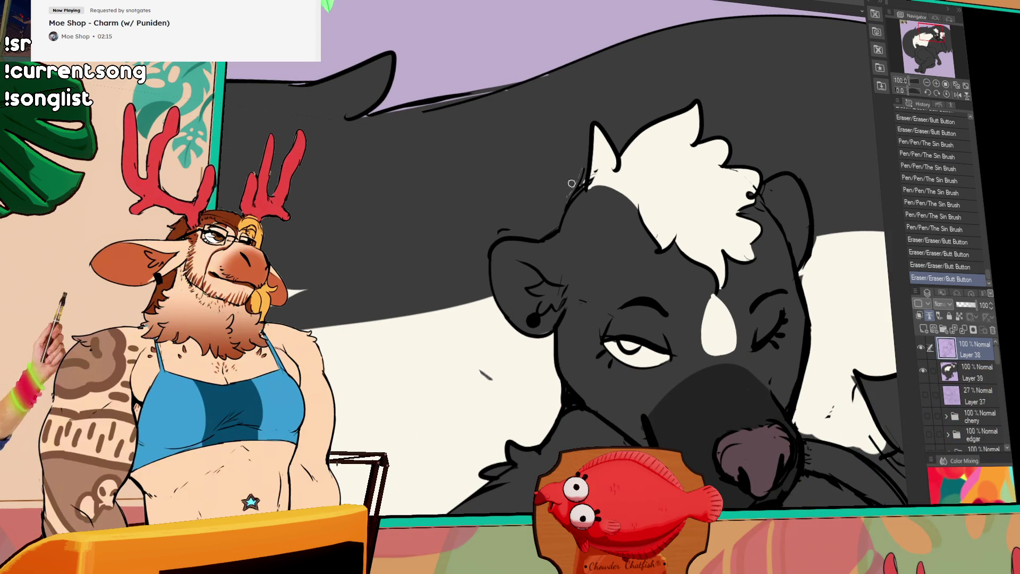
{"action": "left_click_drag", "start_coordinate": [568, 200], "coordinate": [565, 206]}
{"action": "left_click_drag", "start_coordinate": [596, 165], "coordinate": [602, 162]}
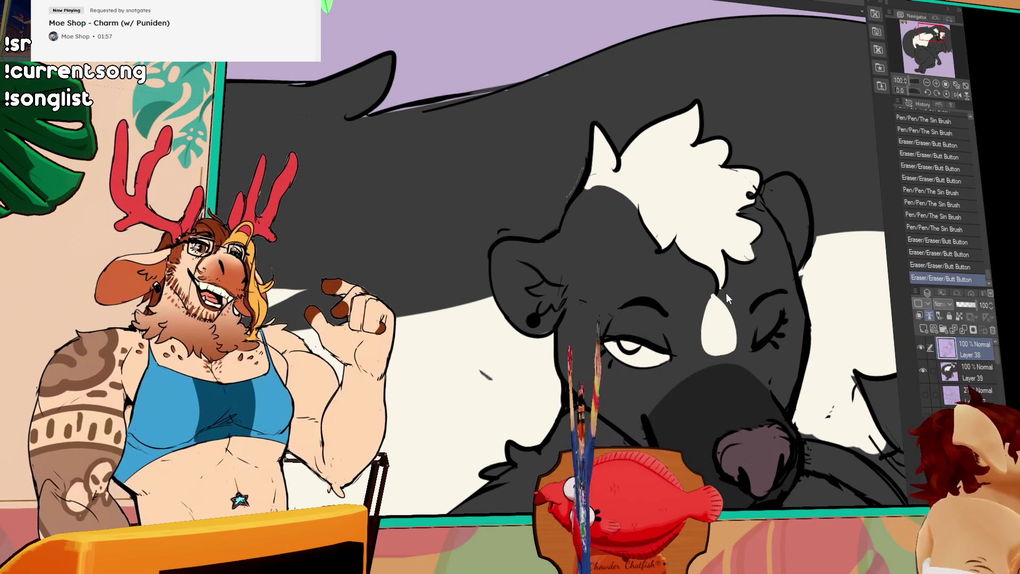
{"action": "left_click_drag", "start_coordinate": [892, 300], "coordinate": [824, 205]}
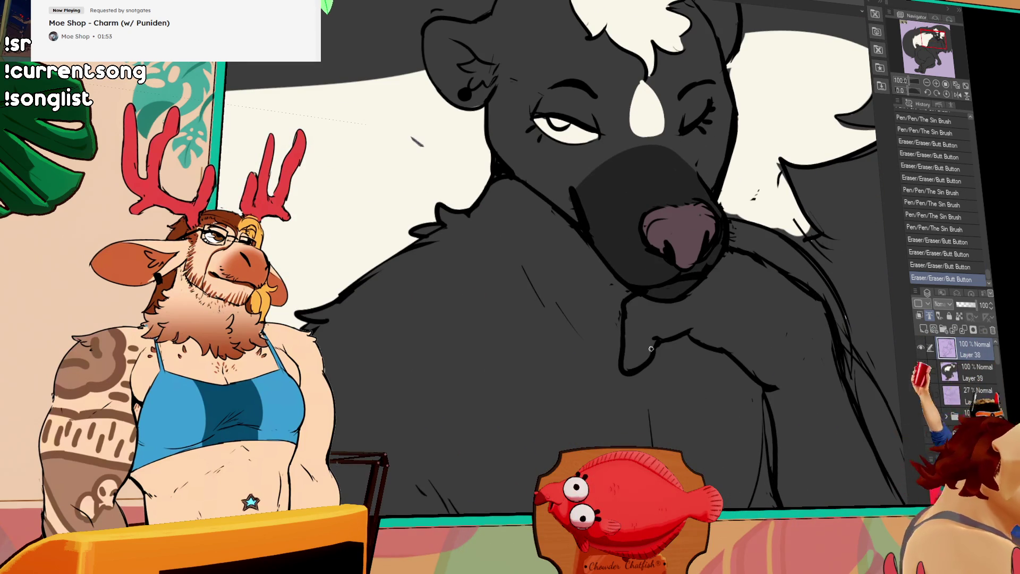
Step: Ink the tongue and chin lines, then erase and tidy the first chest tuft strokes
{"action": "left_click_drag", "start_coordinate": [655, 349], "coordinate": [679, 344]}
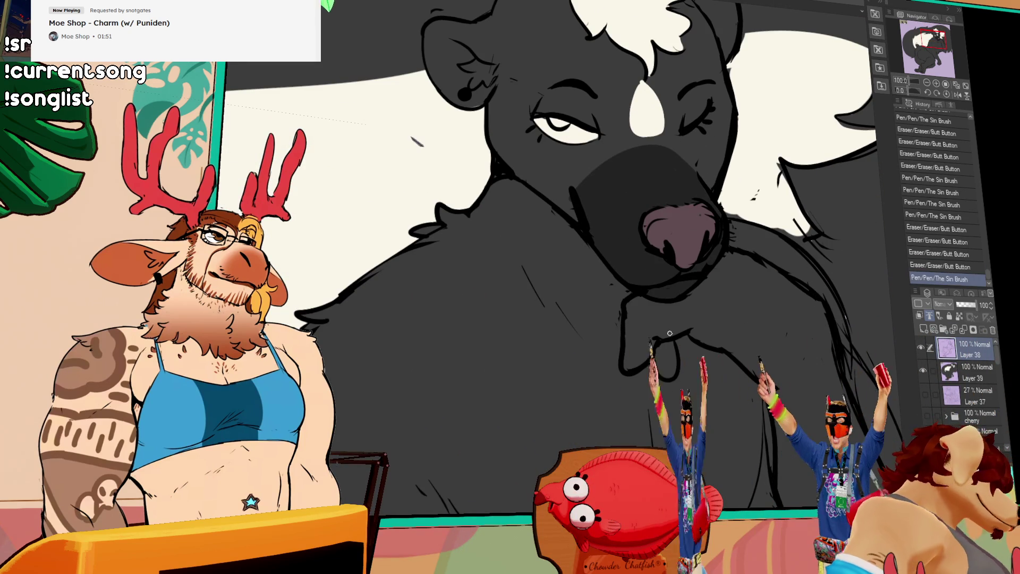
{"action": "mouse_move", "coordinate": [618, 356]}
{"action": "left_mouse_down"}
{"action": "mouse_move", "coordinate": [620, 385]}
{"action": "mouse_move", "coordinate": [660, 375]}
{"action": "mouse_move", "coordinate": [673, 358]}
{"action": "mouse_move", "coordinate": [666, 351]}
{"action": "left_mouse_up"}
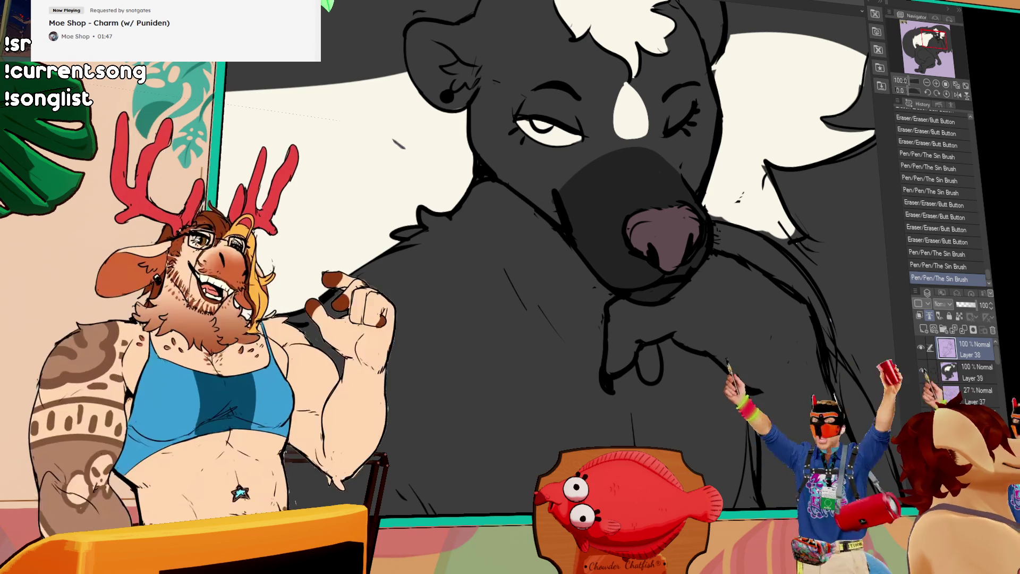
{"action": "left_click_drag", "start_coordinate": [692, 314], "coordinate": [659, 322]}
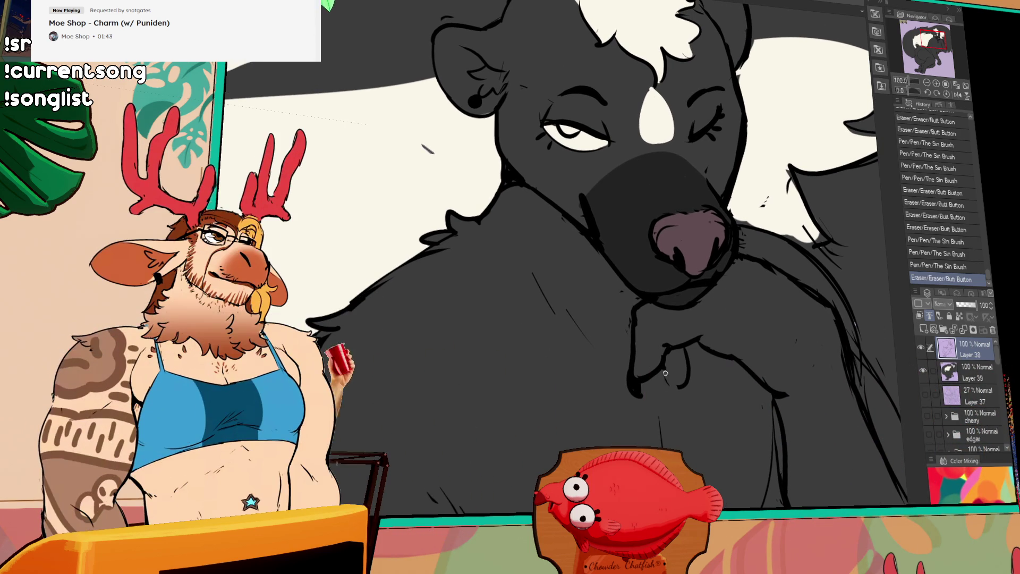
{"action": "left_click", "coordinate": [661, 362]}
{"action": "key", "text": "ctrl+z"}
{"action": "mouse_move", "coordinate": [665, 388]}
{"action": "left_mouse_down"}
{"action": "mouse_move", "coordinate": [661, 363]}
{"action": "mouse_move", "coordinate": [676, 395]}
{"action": "left_mouse_up"}
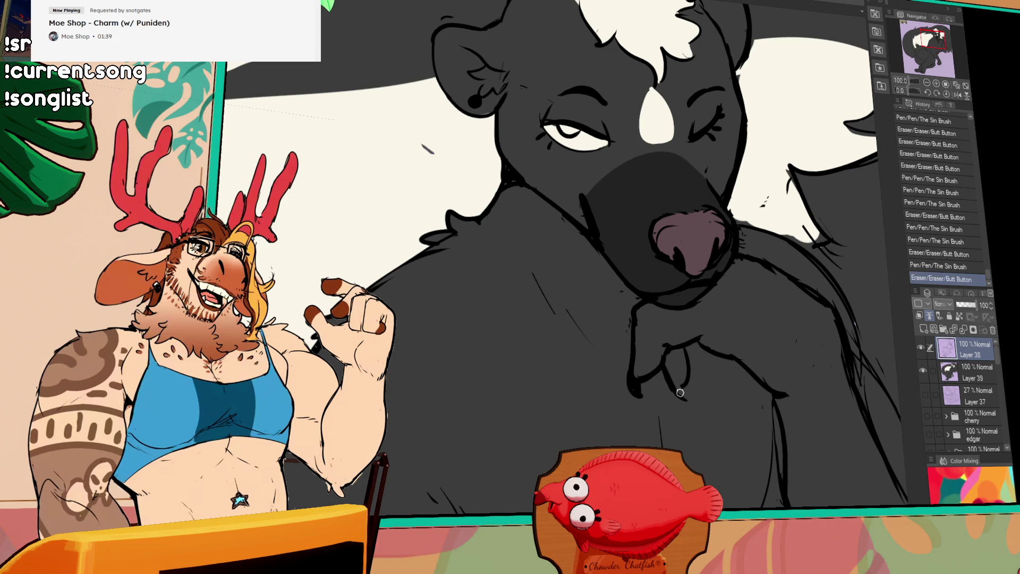
{"action": "left_click_drag", "start_coordinate": [677, 392], "coordinate": [682, 387]}
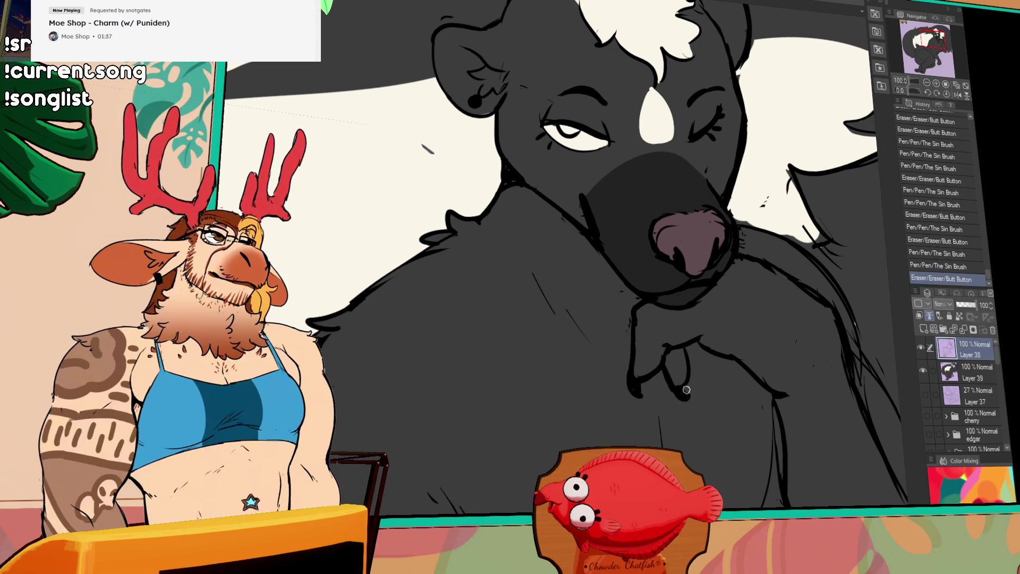
{"action": "key", "text": "-"}
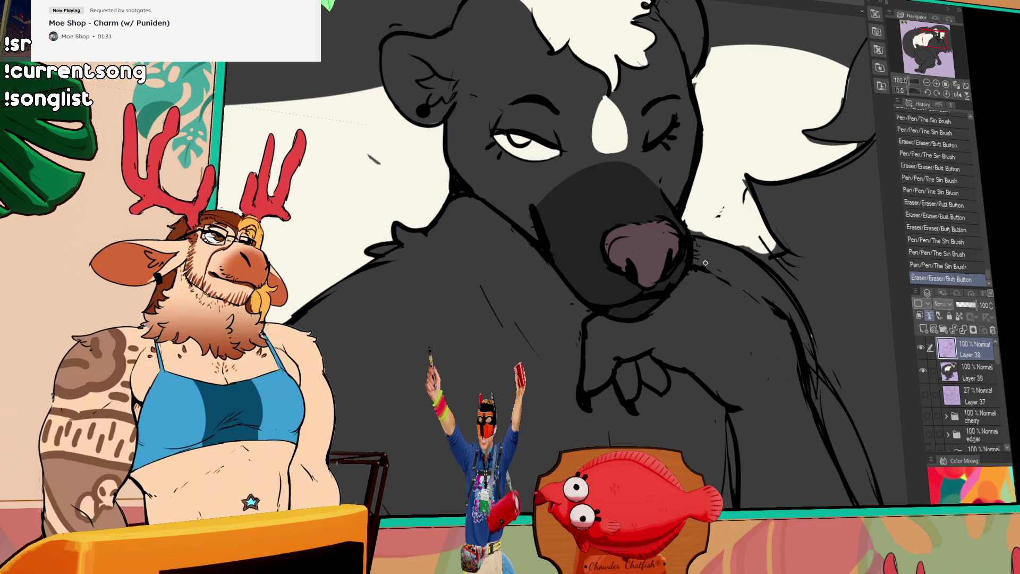
{"action": "key", "text": "ctrl+y"}
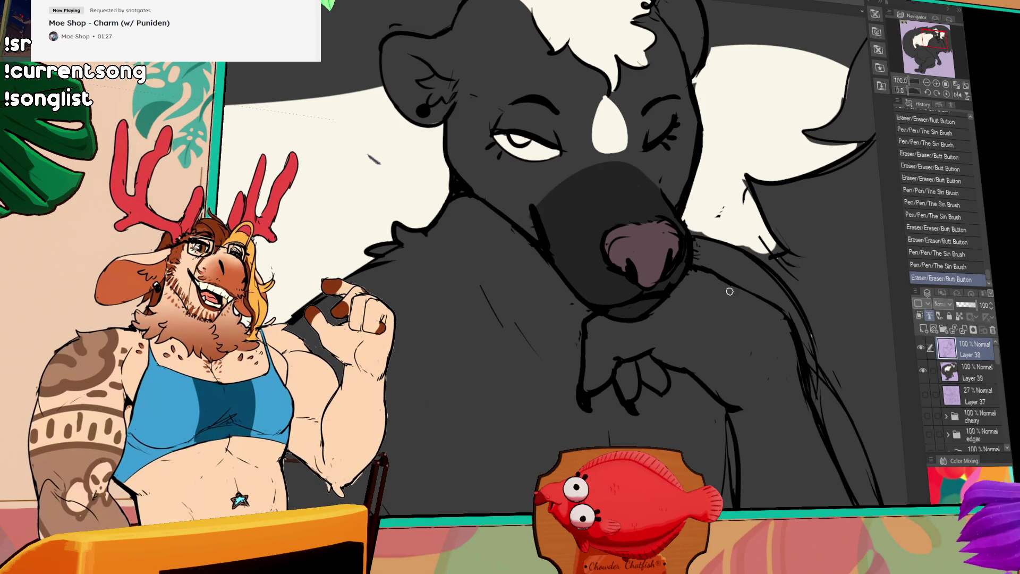
{"action": "mouse_move", "coordinate": [770, 314]}
{"action": "left_mouse_down"}
{"action": "mouse_move", "coordinate": [750, 392]}
{"action": "mouse_move", "coordinate": [727, 402]}
{"action": "mouse_move", "coordinate": [747, 458]}
{"action": "mouse_move", "coordinate": [716, 403]}
{"action": "left_mouse_up"}
{"action": "key", "text": "ctrl+z"}
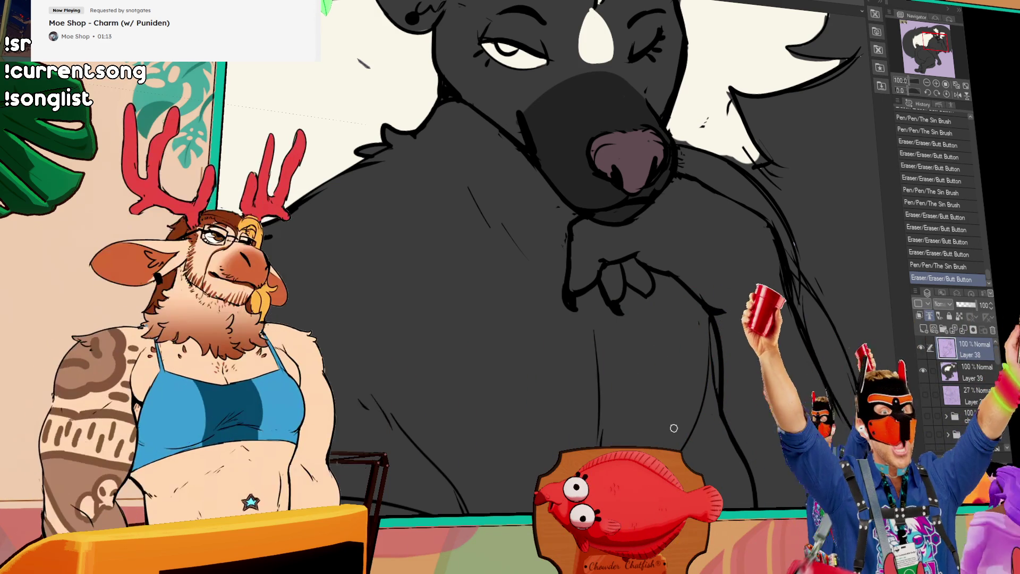
Step: Refine the chest fur with new pen strokes and erase a stray chest line
{"action": "mouse_move", "coordinate": [681, 421]}
{"action": "left_mouse_down"}
{"action": "mouse_move", "coordinate": [731, 248]}
{"action": "mouse_move", "coordinate": [740, 292]}
{"action": "left_mouse_up"}
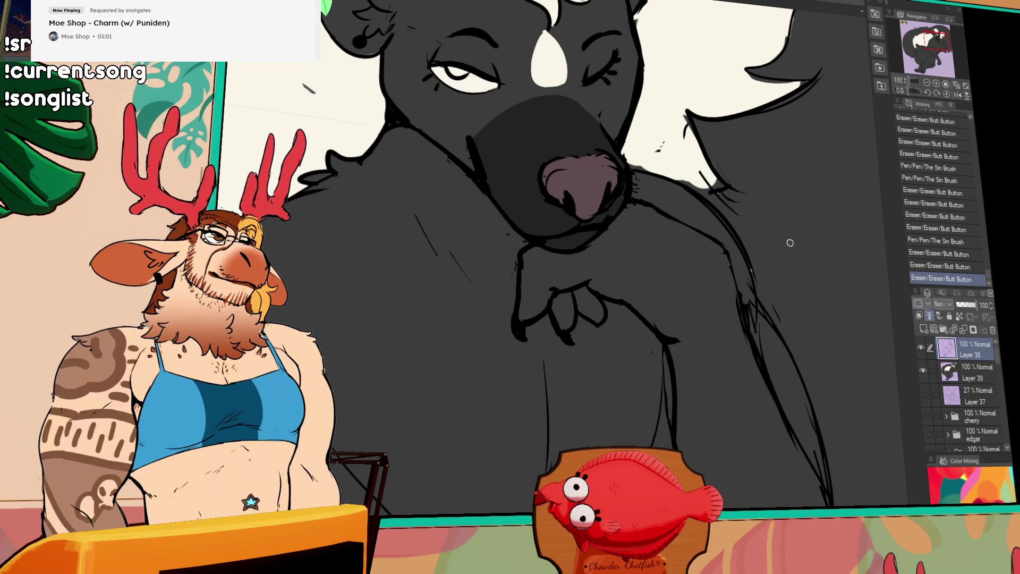
{"action": "left_click_drag", "start_coordinate": [691, 230], "coordinate": [675, 225]}
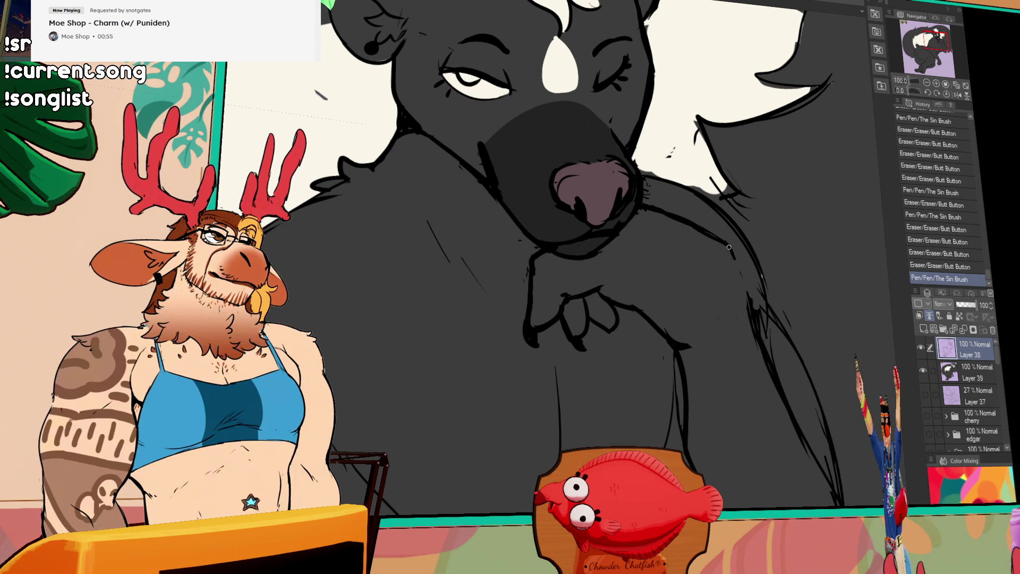
{"action": "left_click_drag", "start_coordinate": [738, 265], "coordinate": [730, 255]}
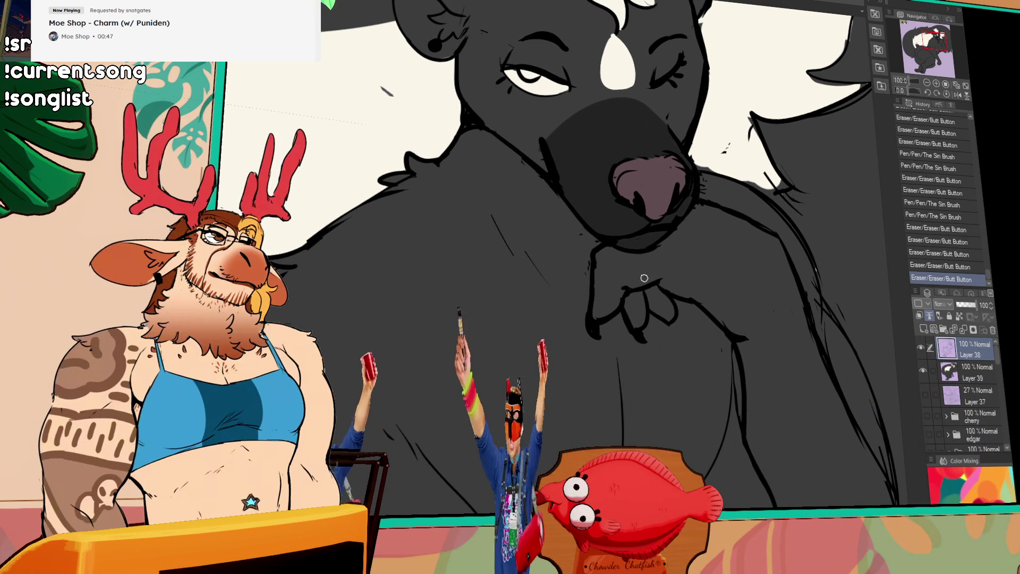
{"action": "left_click_drag", "start_coordinate": [650, 272], "coordinate": [681, 293]}
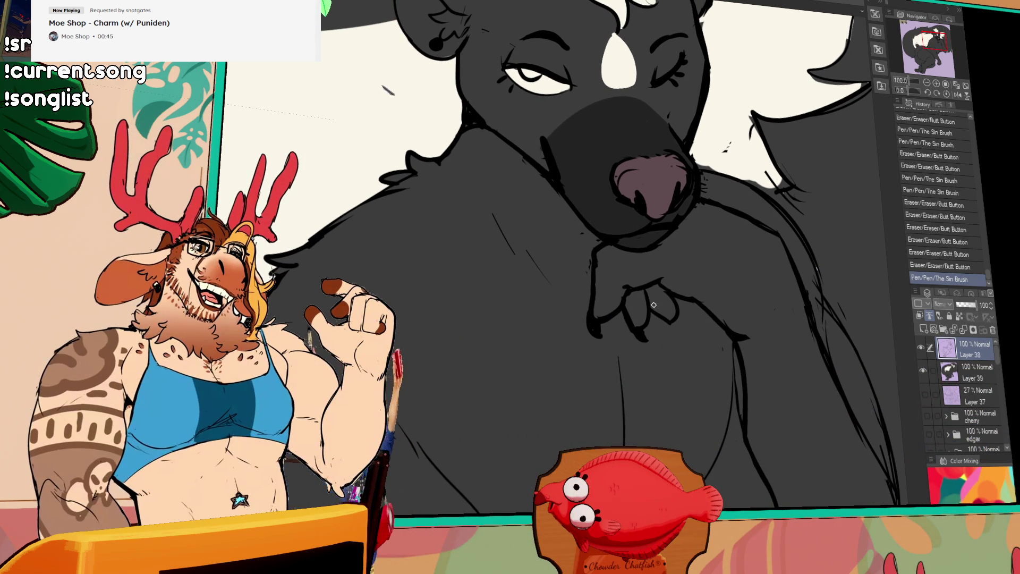
{"action": "mouse_move", "coordinate": [624, 279]}
{"action": "left_mouse_down"}
{"action": "mouse_move", "coordinate": [624, 295]}
{"action": "mouse_move", "coordinate": [630, 284]}
{"action": "left_mouse_up"}
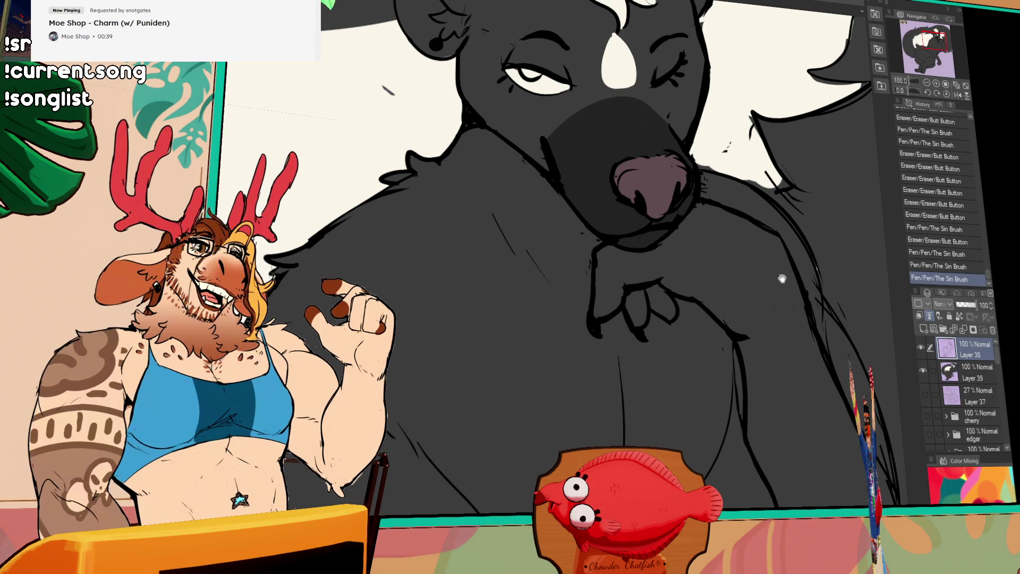
{"action": "left_click_drag", "start_coordinate": [782, 278], "coordinate": [790, 266]}
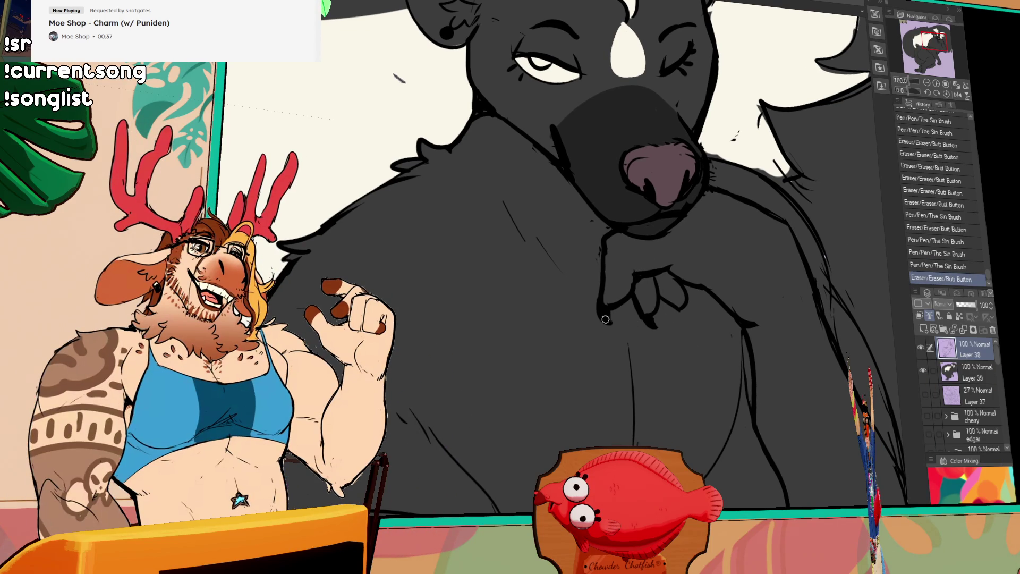
{"action": "mouse_move", "coordinate": [602, 319]}
{"action": "left_mouse_down"}
{"action": "mouse_move", "coordinate": [680, 283]}
{"action": "mouse_move", "coordinate": [729, 306]}
{"action": "left_mouse_up"}
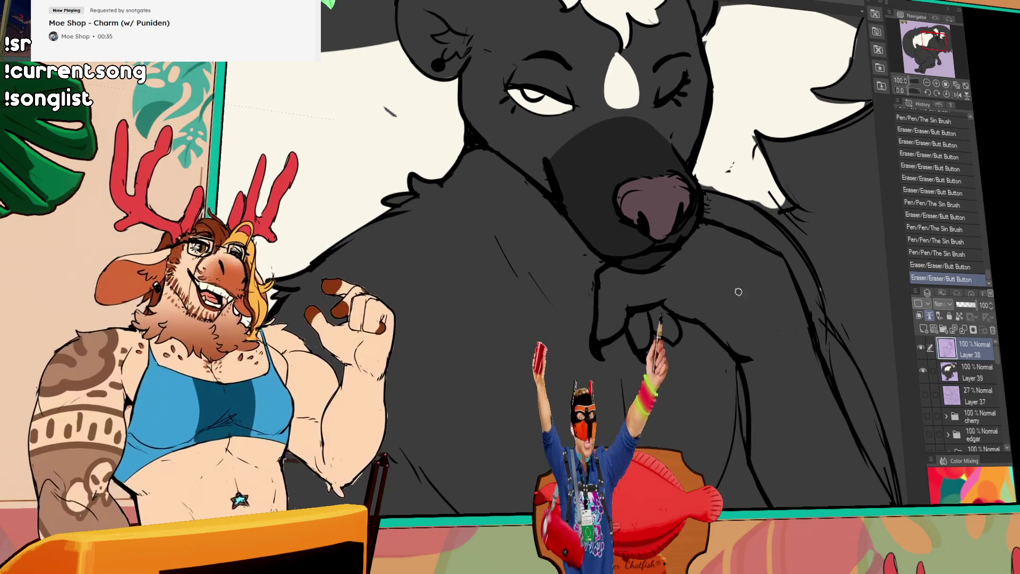
{"action": "left_click_drag", "start_coordinate": [662, 341], "coordinate": [682, 311]}
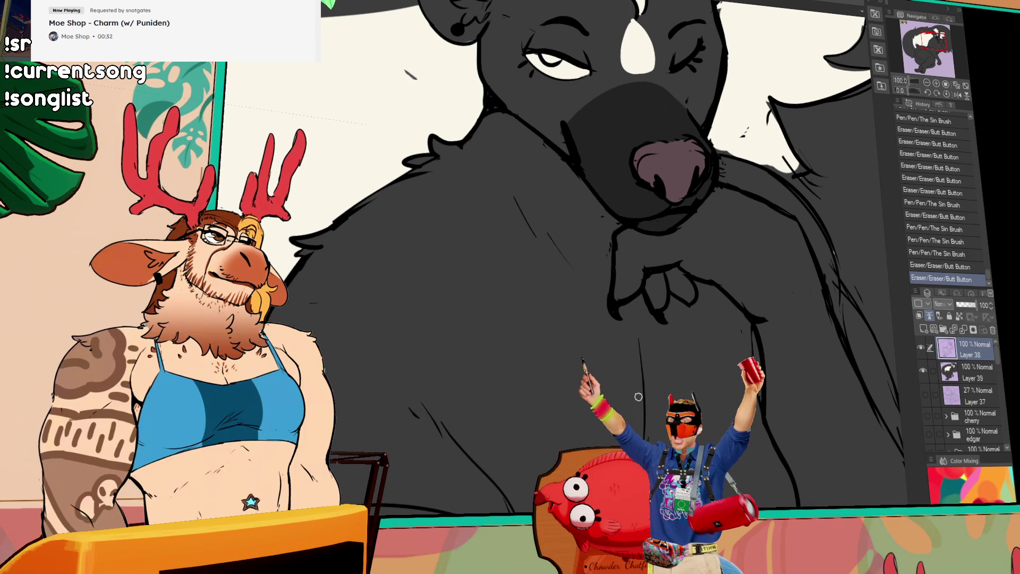
{"action": "left_click_drag", "start_coordinate": [644, 386], "coordinate": [678, 349]}
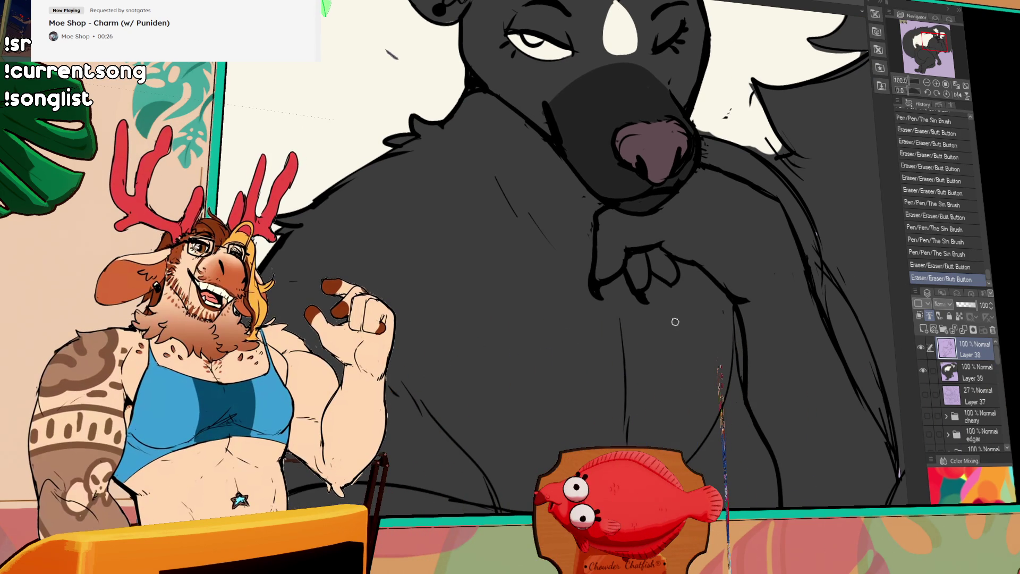
Step: Erase leftover sketch lines on the chest and redraw fur lines near the chin
{"action": "left_click_drag", "start_coordinate": [674, 322], "coordinate": [681, 291]}
{"action": "left_click_drag", "start_coordinate": [665, 330], "coordinate": [679, 314]}
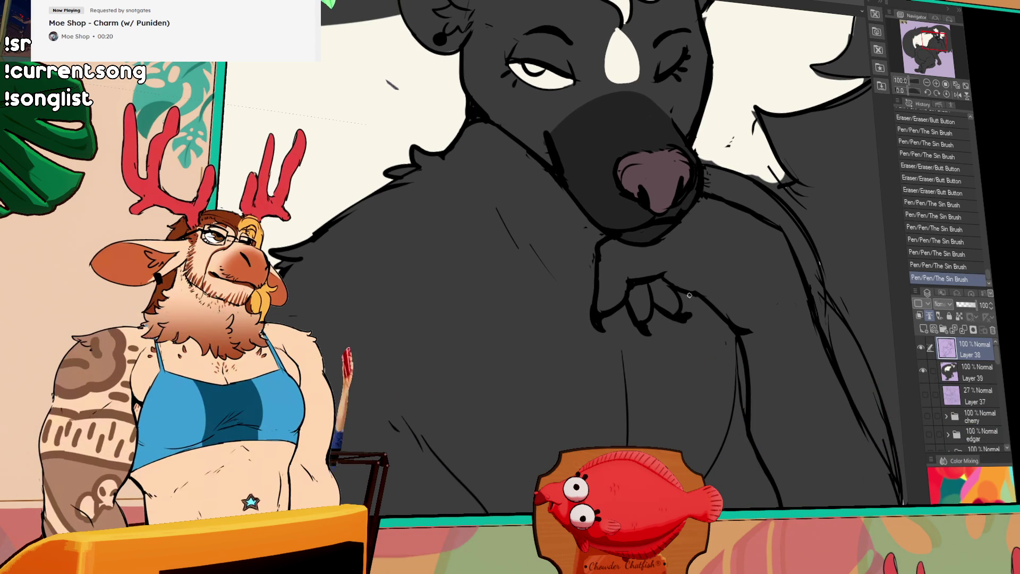
{"action": "scroll", "coordinate": [683, 292], "scroll_direction": "up", "scroll_amount": 1}
{"action": "mouse_move", "coordinate": [694, 331]}
{"action": "left_mouse_down"}
{"action": "mouse_move", "coordinate": [679, 333]}
{"action": "mouse_move", "coordinate": [685, 351]}
{"action": "left_mouse_up"}
{"action": "scroll", "coordinate": [756, 281], "scroll_direction": "up", "scroll_amount": 1}
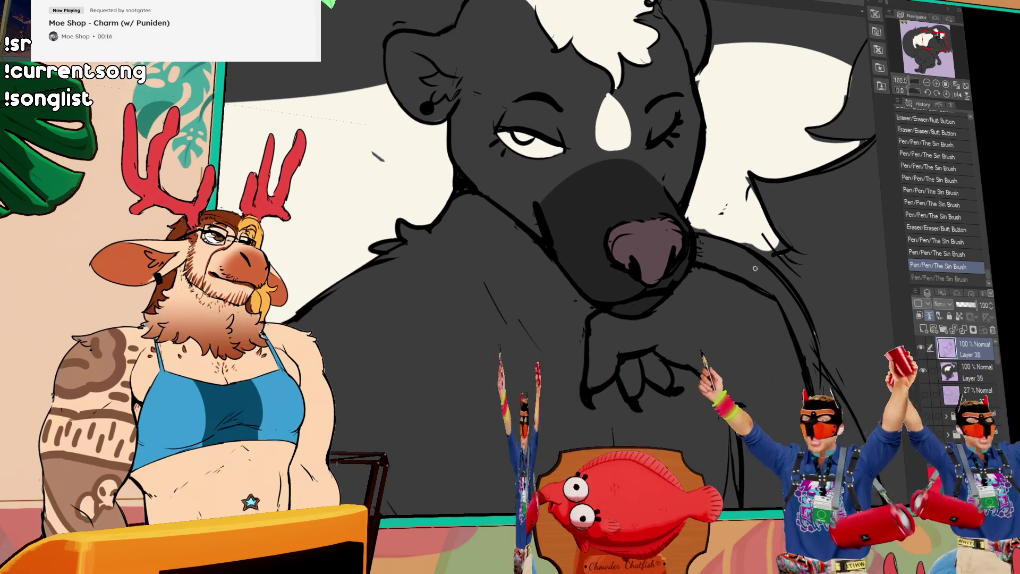
{"action": "mouse_move", "coordinate": [675, 273]}
{"action": "left_mouse_down"}
{"action": "mouse_move", "coordinate": [686, 254]}
{"action": "mouse_move", "coordinate": [681, 237]}
{"action": "left_mouse_up"}
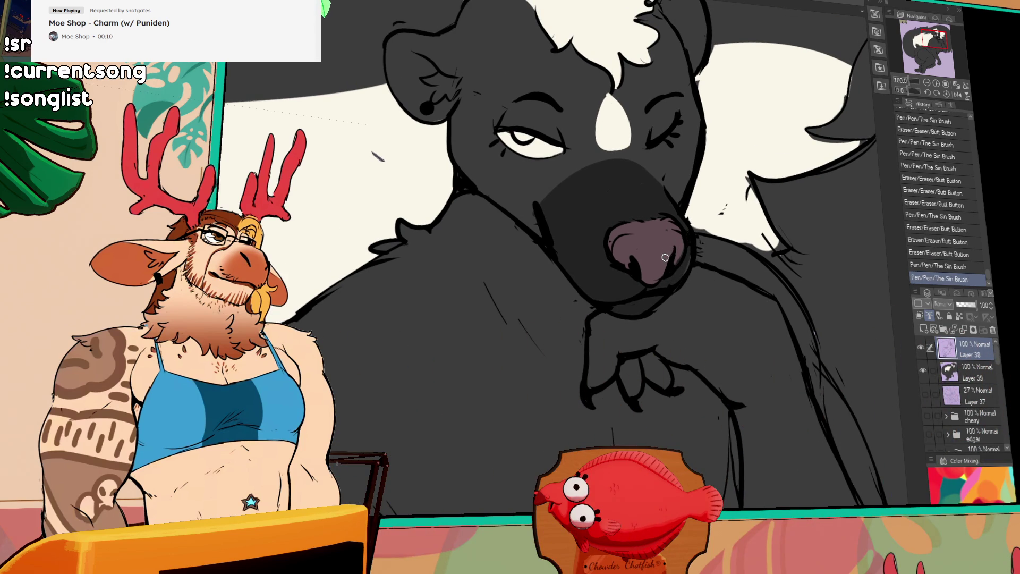
{"action": "left_click_drag", "start_coordinate": [634, 264], "coordinate": [650, 294]}
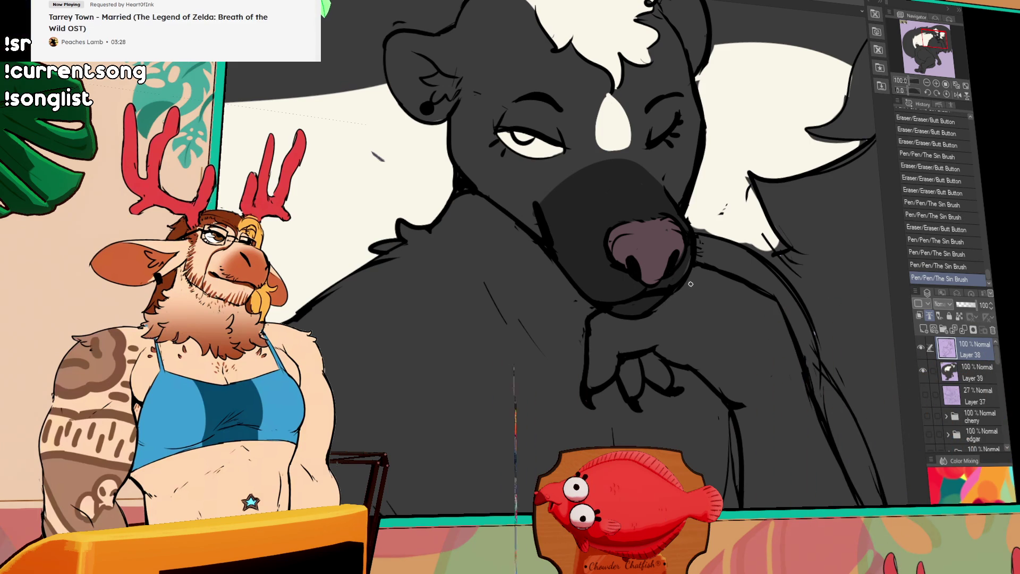
{"action": "scroll", "coordinate": [660, 316], "scroll_direction": "down", "scroll_amount": 2}
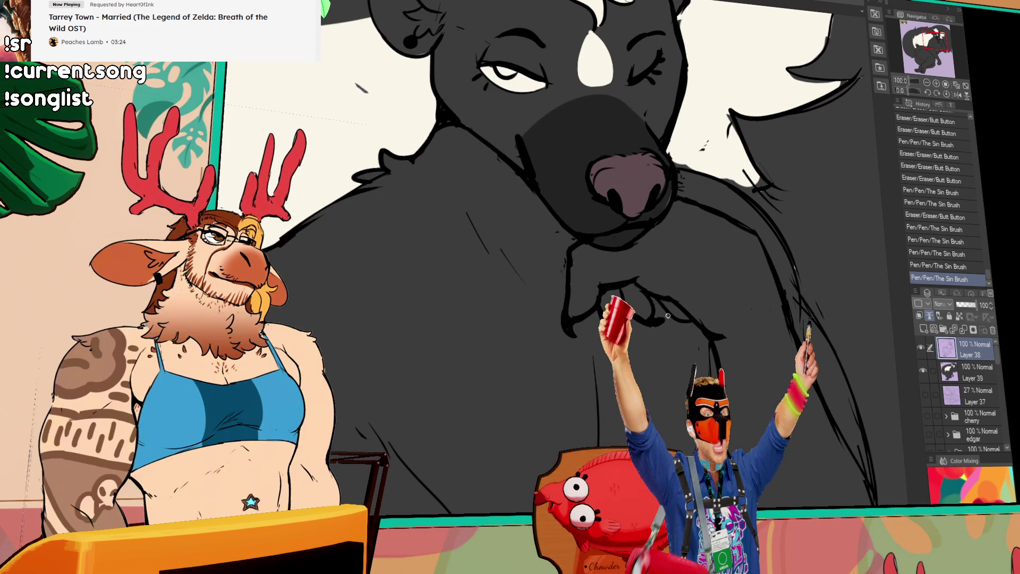
{"action": "left_click_drag", "start_coordinate": [696, 322], "coordinate": [744, 285]}
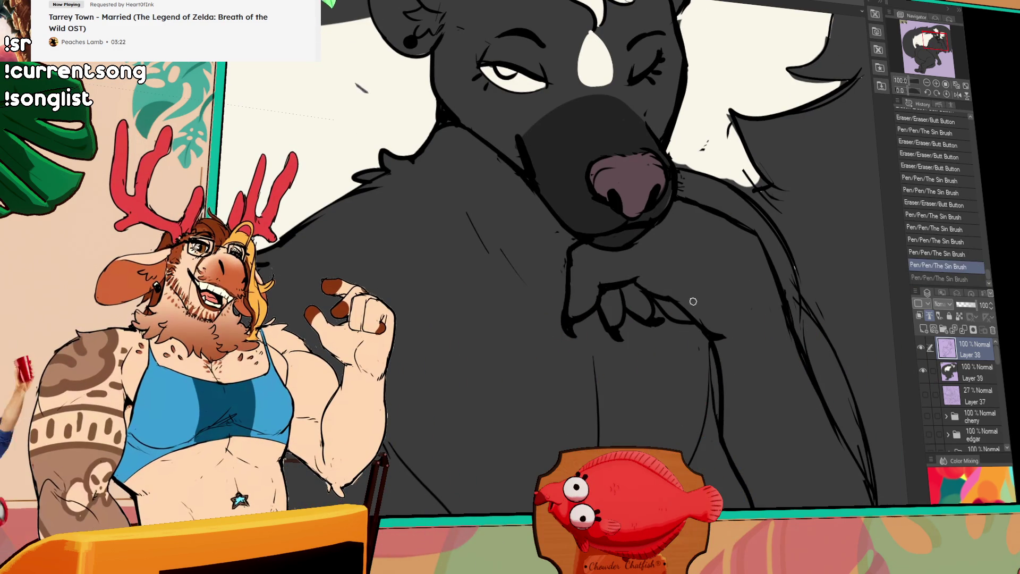
{"action": "mouse_move", "coordinate": [708, 321]}
{"action": "left_mouse_down"}
{"action": "mouse_move", "coordinate": [729, 337]}
{"action": "mouse_move", "coordinate": [719, 332]}
{"action": "left_mouse_up"}
{"action": "left_click_drag", "start_coordinate": [736, 330], "coordinate": [745, 337]}
{"action": "scroll", "coordinate": [802, 161], "scroll_direction": "down", "scroll_amount": 5}
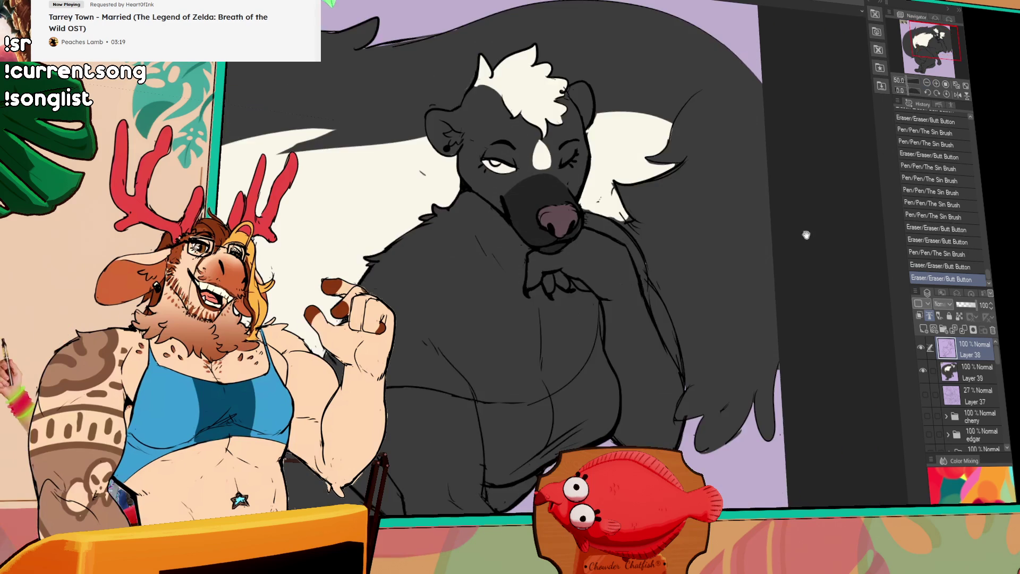
{"action": "scroll", "coordinate": [618, 233], "scroll_direction": "up", "scroll_amount": 3}
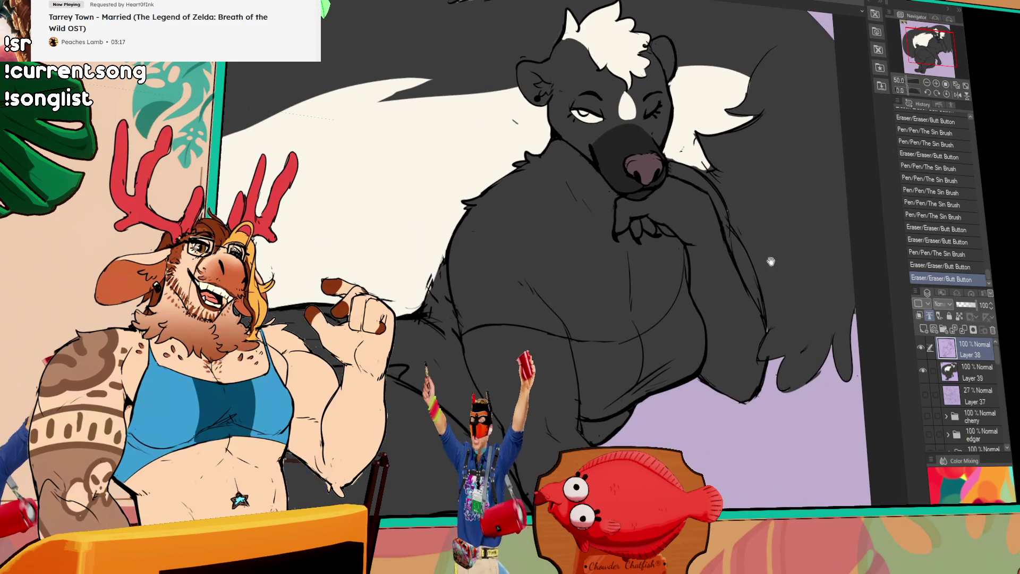
Step: Erase sketch lines on the lower body and draw the curl of the tail
{"action": "mouse_move", "coordinate": [617, 233]}
{"action": "left_mouse_down"}
{"action": "mouse_move", "coordinate": [671, 246]}
{"action": "mouse_move", "coordinate": [851, 216]}
{"action": "left_mouse_up"}
{"action": "mouse_move", "coordinate": [768, 233]}
{"action": "left_mouse_down"}
{"action": "mouse_move", "coordinate": [647, 307]}
{"action": "mouse_move", "coordinate": [593, 292]}
{"action": "mouse_move", "coordinate": [573, 269]}
{"action": "left_mouse_up"}
{"action": "key", "text": "ctrl+z"}
{"action": "key", "text": "ctrl+y"}
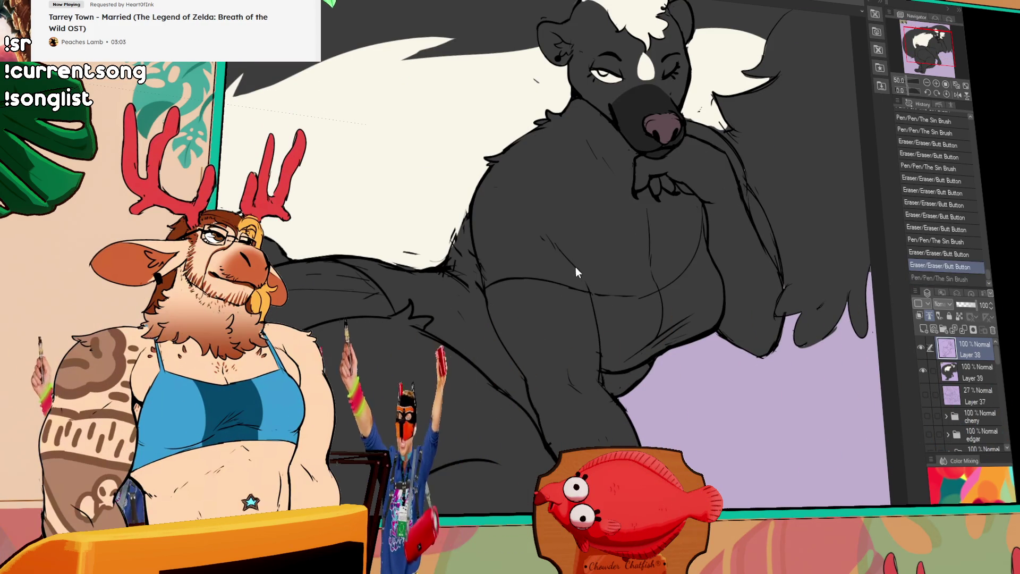
{"action": "left_click_drag", "start_coordinate": [579, 279], "coordinate": [758, 216]}
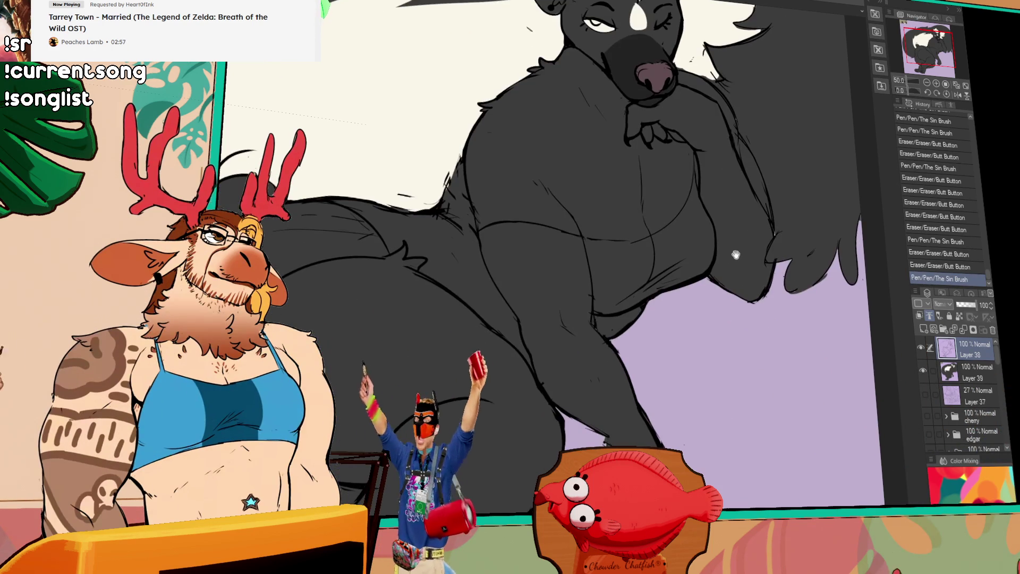
{"action": "scroll", "coordinate": [614, 320], "scroll_direction": "down", "scroll_amount": 5}
{"action": "left_click_drag", "start_coordinate": [615, 320], "coordinate": [614, 333]}
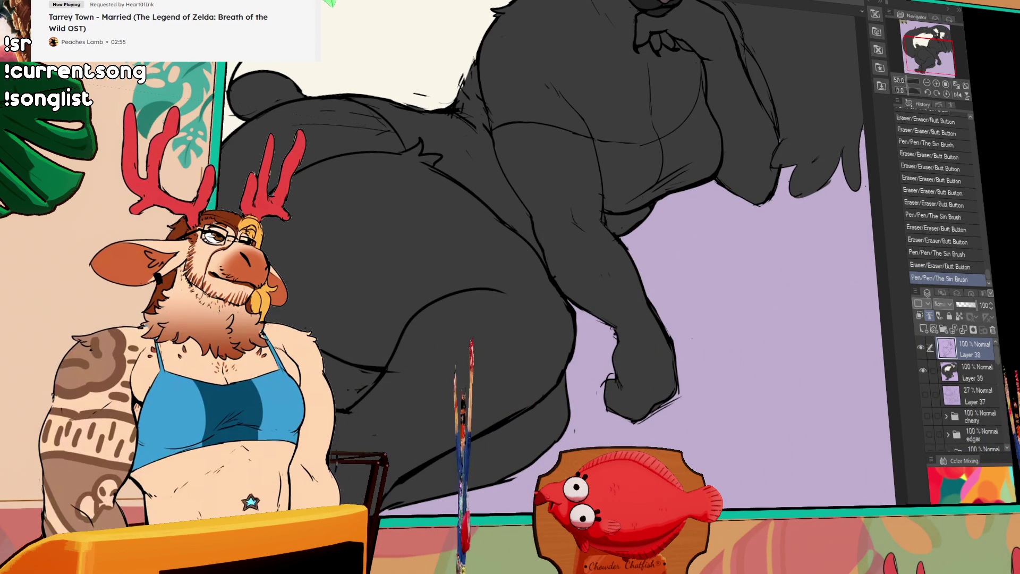
{"action": "left_click_drag", "start_coordinate": [226, 84], "coordinate": [273, 50]}
{"action": "scroll", "coordinate": [616, 331], "scroll_direction": "up", "scroll_amount": 2}
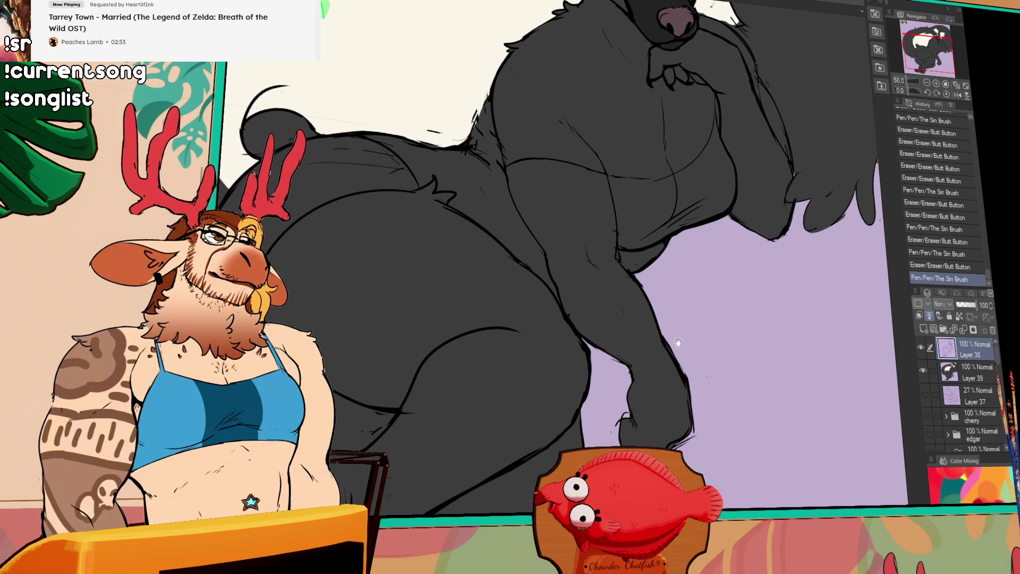
{"action": "left_click_drag", "start_coordinate": [661, 326], "coordinate": [684, 375]}
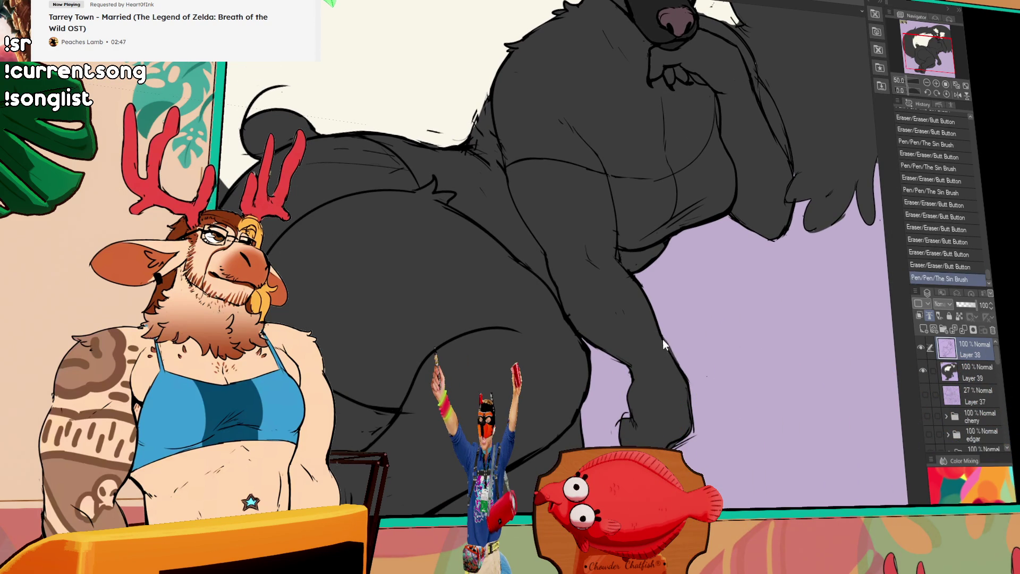
{"action": "scroll", "coordinate": [706, 375], "scroll_direction": "down", "scroll_amount": 3}
{"action": "scroll", "coordinate": [747, 213], "scroll_direction": "down", "scroll_amount": 3}
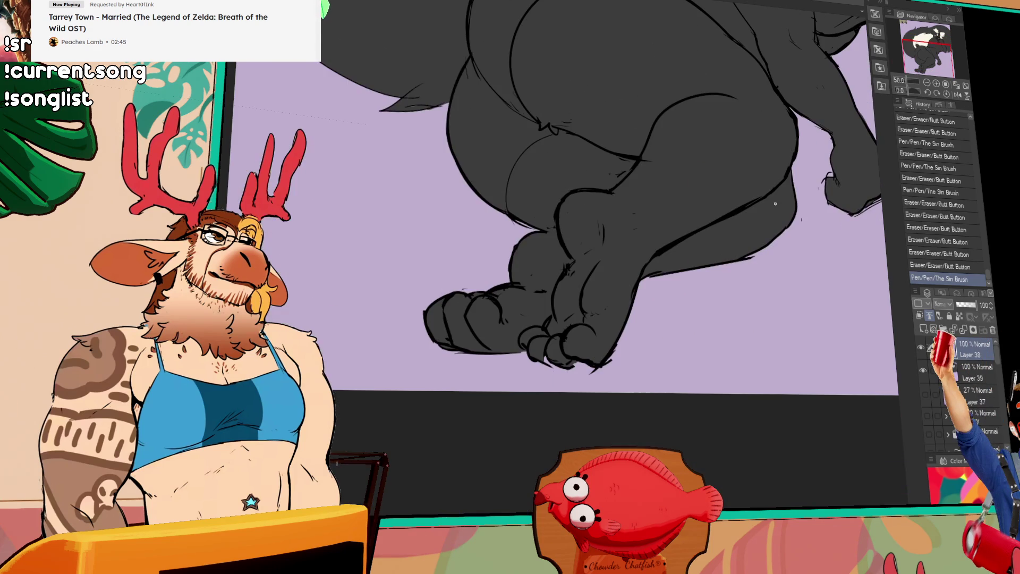
Step: Erase small line bits near the feet and add a stroke to the lower outline
{"action": "left_click_drag", "start_coordinate": [751, 257], "coordinate": [698, 271]}
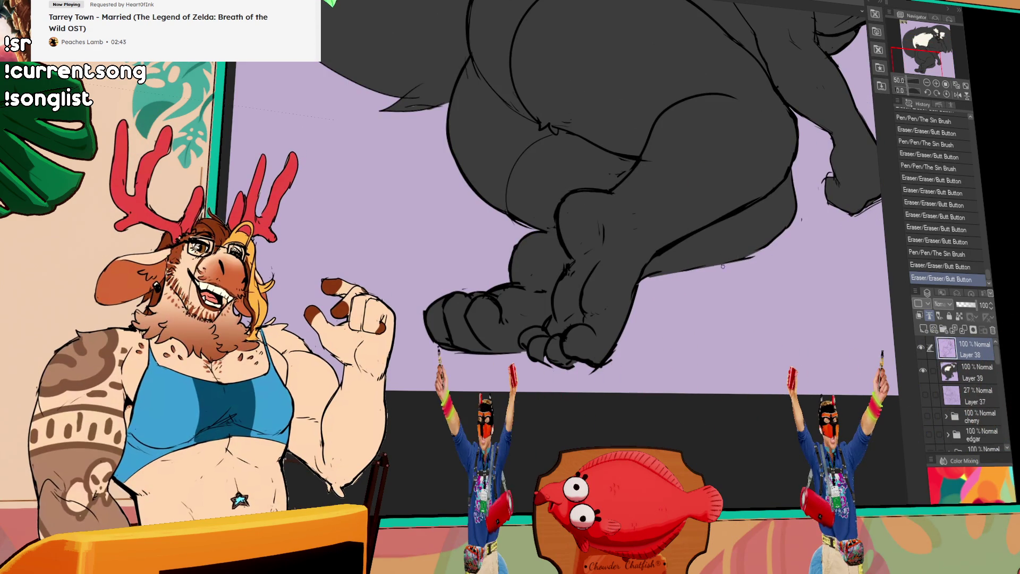
{"action": "key", "text": "ctrl+z"}
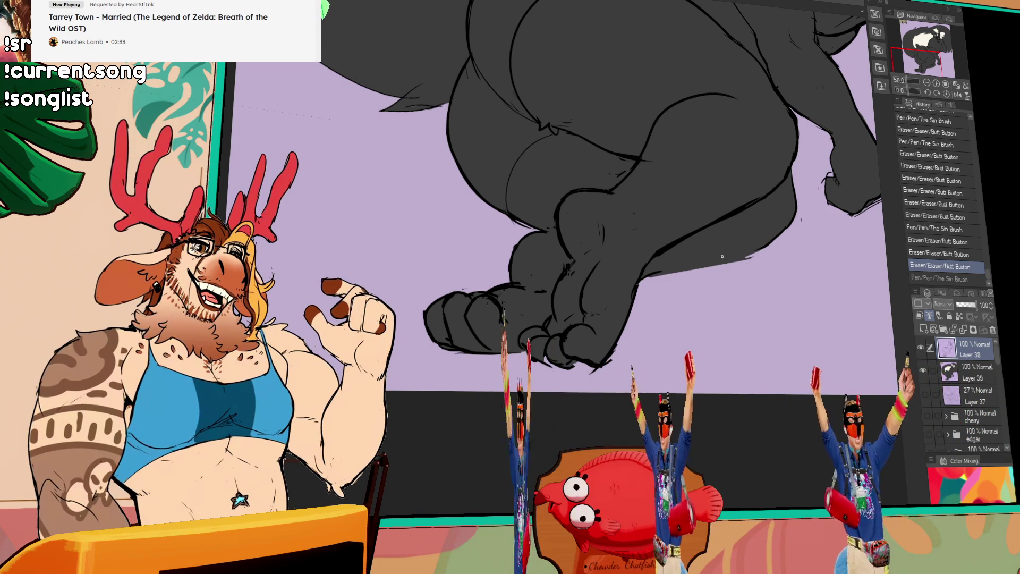
{"action": "mouse_move", "coordinate": [594, 364]}
{"action": "left_mouse_down"}
{"action": "mouse_move", "coordinate": [618, 359]}
{"action": "mouse_move", "coordinate": [566, 370]}
{"action": "left_mouse_up"}
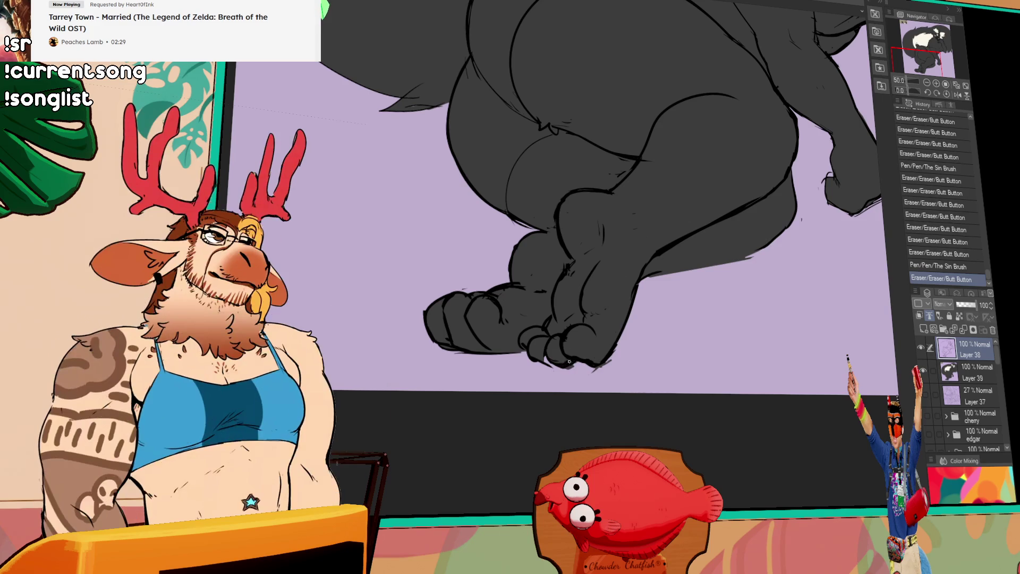
{"action": "left_click_drag", "start_coordinate": [606, 302], "coordinate": [565, 359]}
{"action": "mouse_move", "coordinate": [612, 330]}
{"action": "left_mouse_down"}
{"action": "mouse_move", "coordinate": [717, 307]}
{"action": "mouse_move", "coordinate": [644, 325]}
{"action": "left_mouse_up"}
{"action": "key", "text": "alt+["}
{"action": "key", "text": "alt+]"}
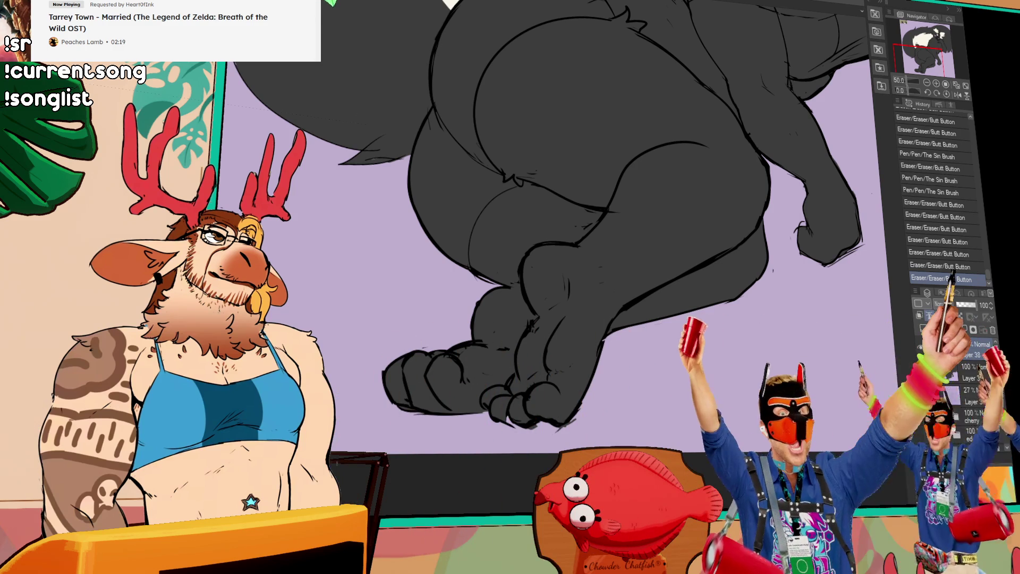
{"action": "scroll", "coordinate": [606, 380], "scroll_direction": "up", "scroll_amount": 2}
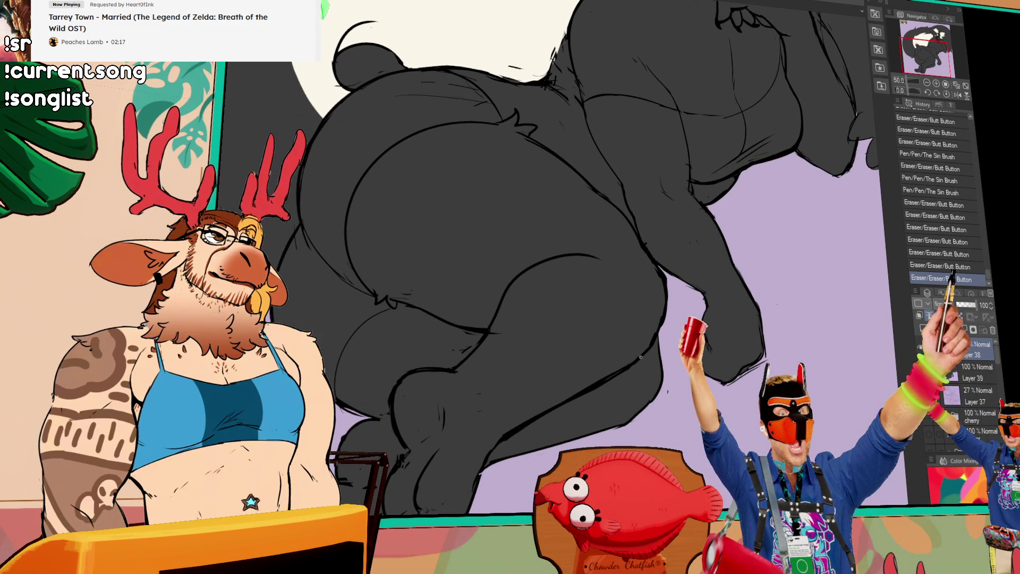
{"action": "scroll", "coordinate": [510, 287], "scroll_direction": "up", "scroll_amount": 1}
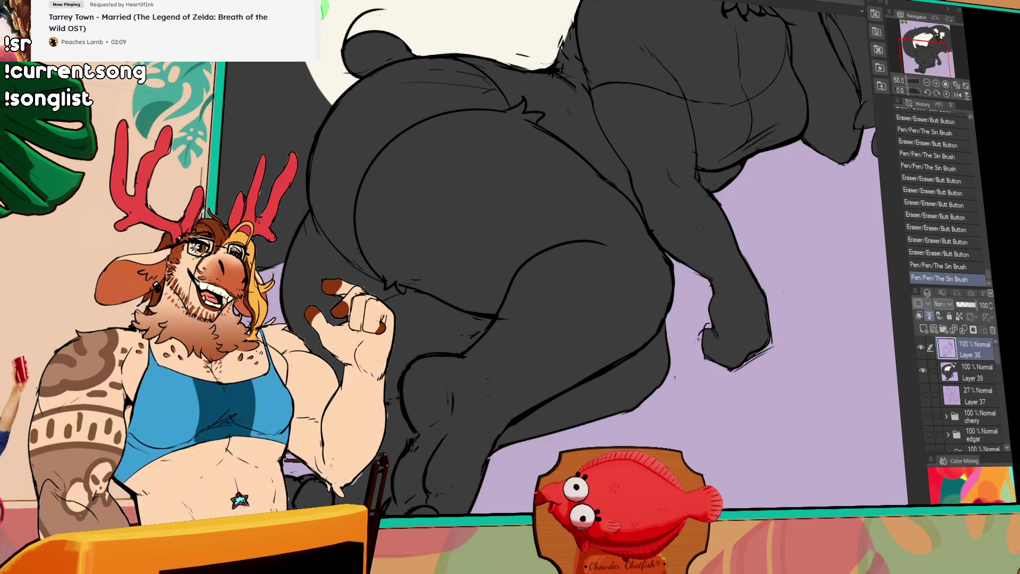
Step: Move up to the legs and try a pen stroke on the leg outline, undoing it
{"action": "mouse_move", "coordinate": [698, 339]}
{"action": "left_mouse_down"}
{"action": "mouse_move", "coordinate": [704, 298]}
{"action": "mouse_move", "coordinate": [686, 308]}
{"action": "left_mouse_up"}
{"action": "key", "text": "e"}
{"action": "left_click_drag", "start_coordinate": [555, 371], "coordinate": [681, 325]}
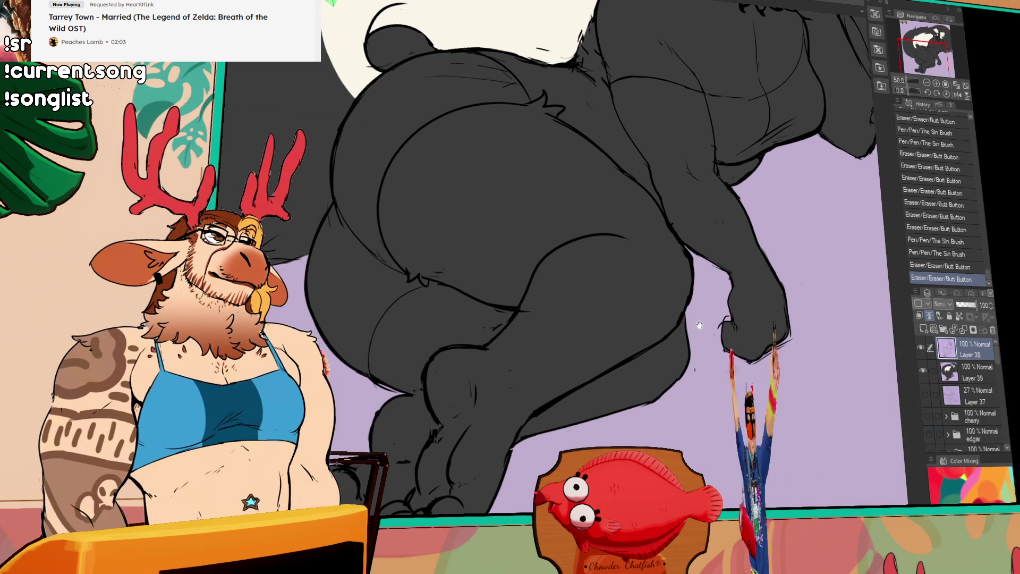
{"action": "key", "text": "p"}
{"action": "mouse_move", "coordinate": [681, 327]}
{"action": "left_mouse_down"}
{"action": "mouse_move", "coordinate": [691, 341]}
{"action": "mouse_move", "coordinate": [587, 334]}
{"action": "mouse_move", "coordinate": [561, 355]}
{"action": "left_mouse_up"}
{"action": "key", "text": "ctrl+z"}
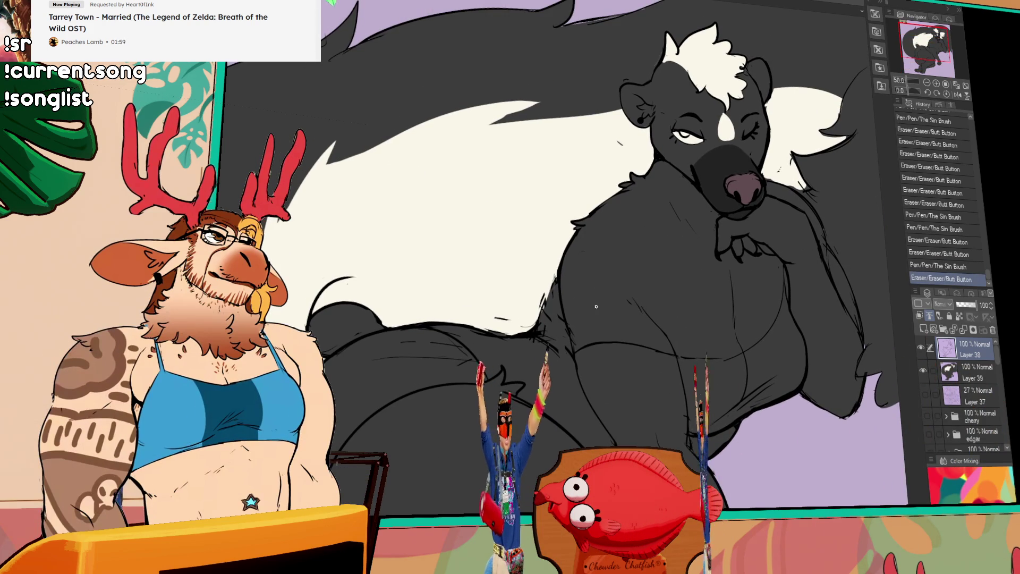
{"action": "key", "text": "ctrl+y"}
{"action": "left_click_drag", "start_coordinate": [561, 354], "coordinate": [727, 253]}
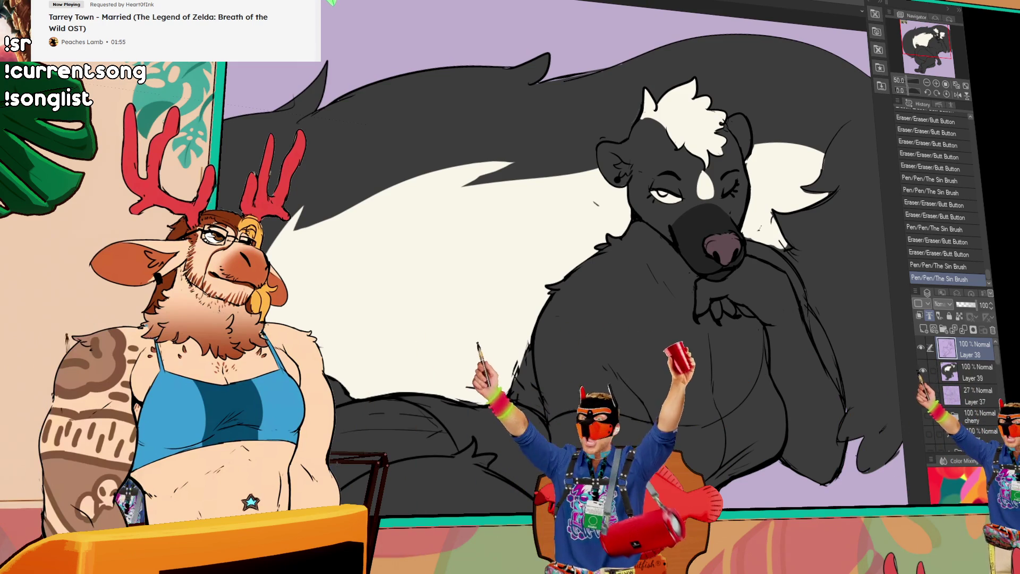
{"action": "left_click_drag", "start_coordinate": [652, 426], "coordinate": [711, 425]}
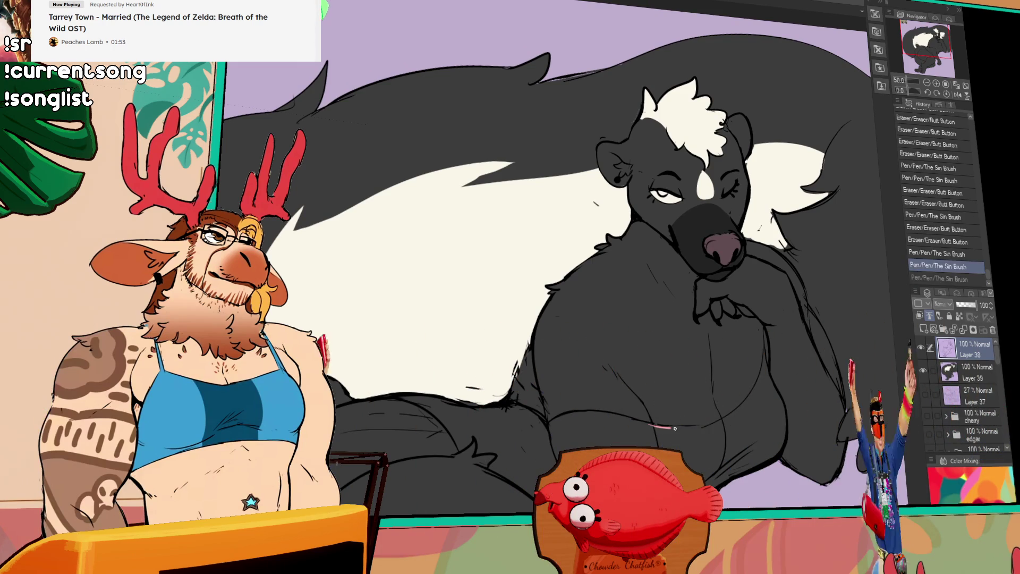
{"action": "key", "text": "ctrl+y"}
{"action": "key", "text": "ctrl+z"}
{"action": "key", "text": "ctrl+y"}
{"action": "key", "text": "ctrl+z"}
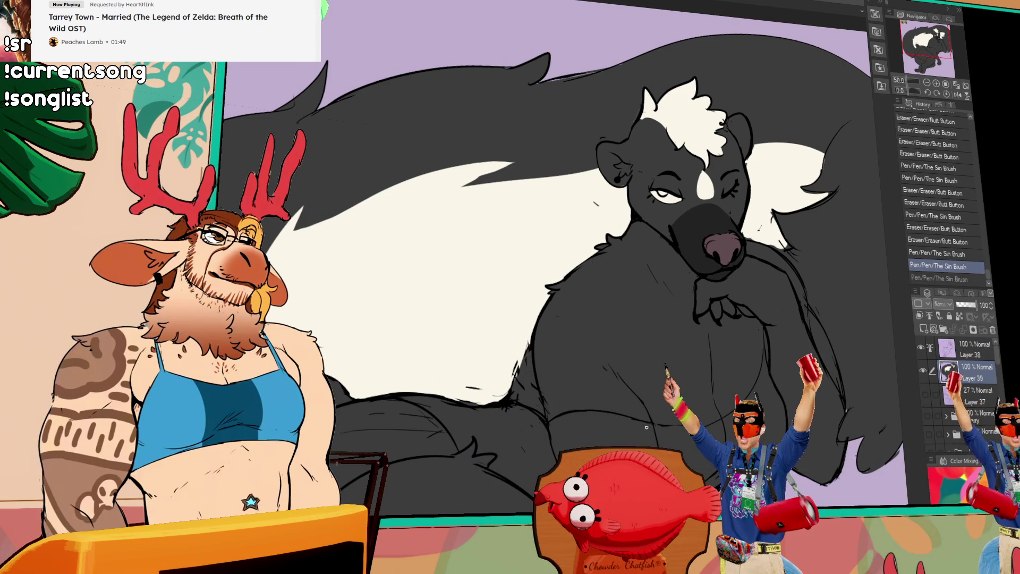
Step: Fill the skunk's top pink, including the missed patch at its left edge, and refine its outline
{"action": "left_click", "coordinate": [717, 399]}
{"action": "left_click_drag", "start_coordinate": [514, 362], "coordinate": [522, 385]}
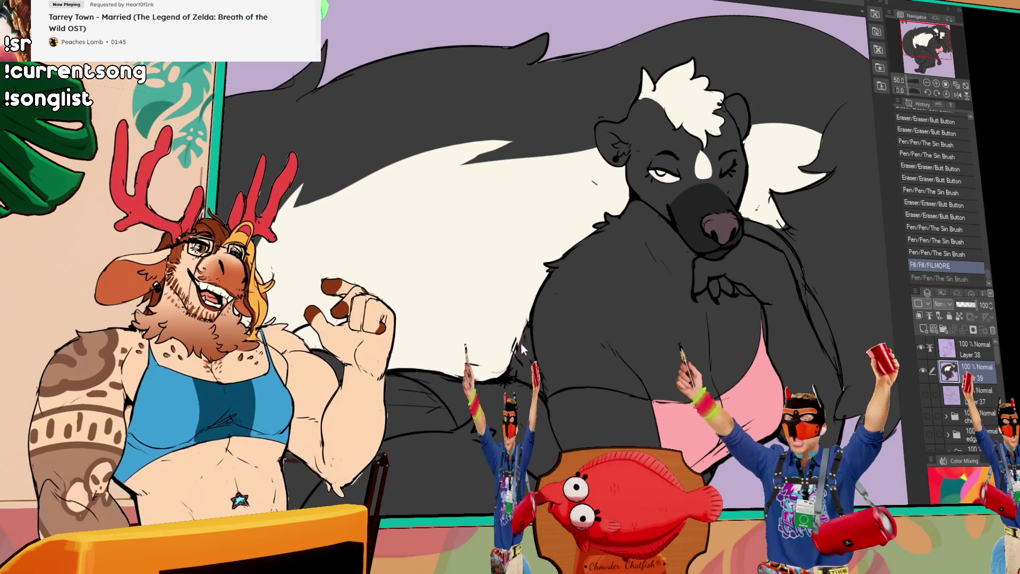
{"action": "left_click", "coordinate": [529, 367]}
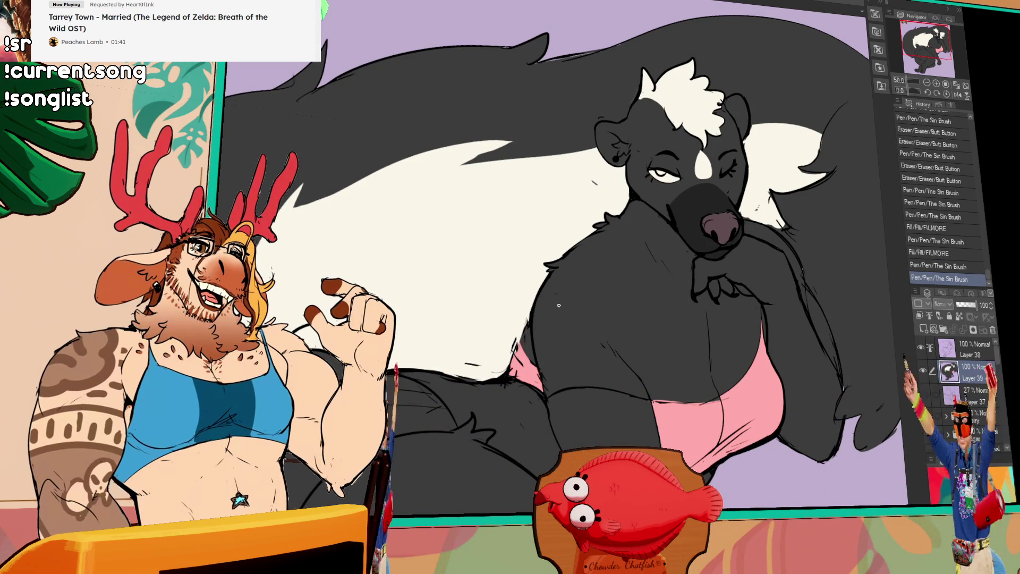
{"action": "left_click_drag", "start_coordinate": [524, 363], "coordinate": [532, 373]}
{"action": "mouse_move", "coordinate": [716, 347]}
{"action": "left_mouse_down"}
{"action": "mouse_move", "coordinate": [715, 307]}
{"action": "mouse_move", "coordinate": [650, 351]}
{"action": "left_mouse_up"}
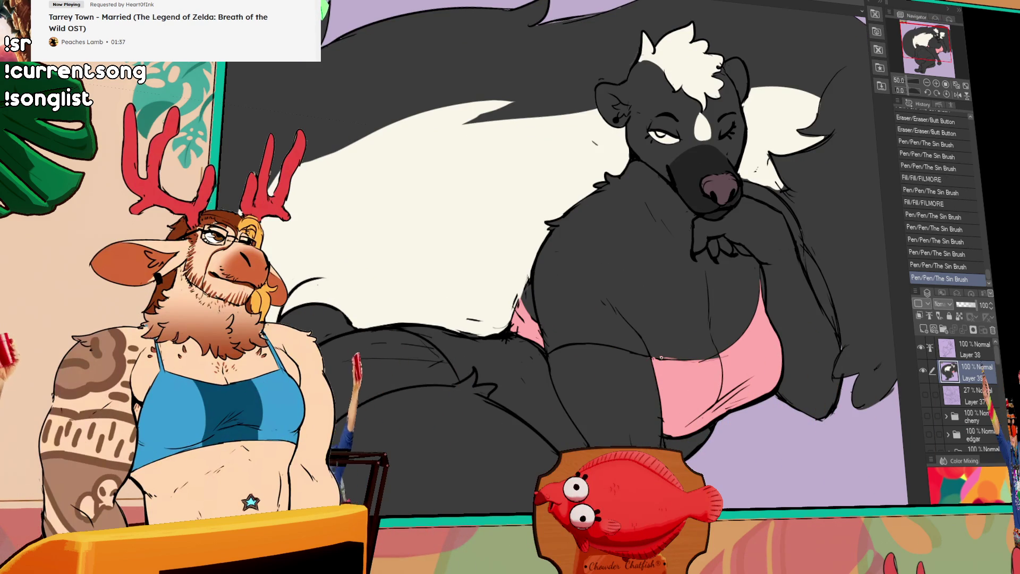
Step: Add a final edge stroke to the top, then zoom out to centre the whole figure
{"action": "left_click_drag", "start_coordinate": [696, 353], "coordinate": [688, 371]}
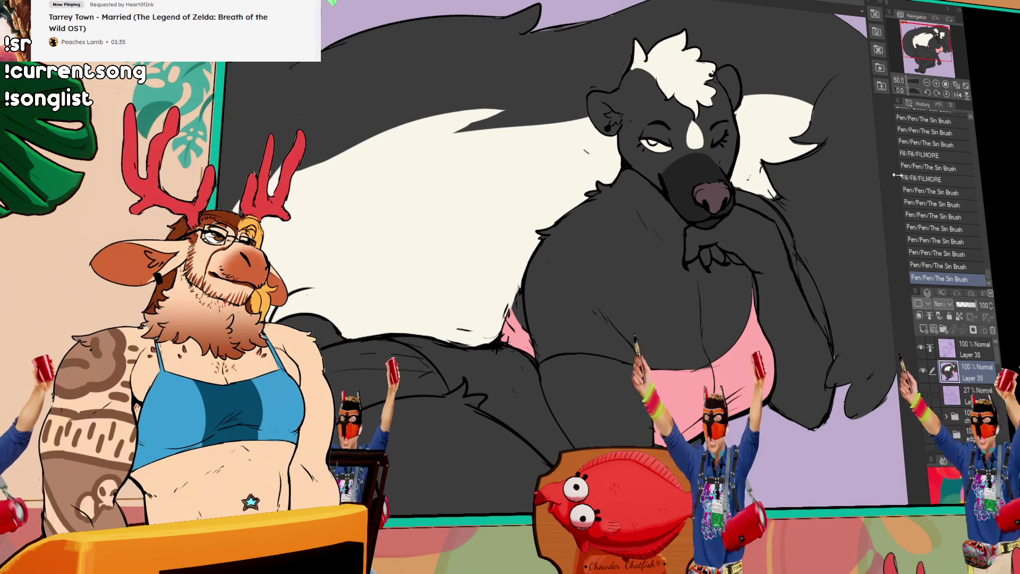
{"action": "left_click_drag", "start_coordinate": [819, 283], "coordinate": [797, 292]}
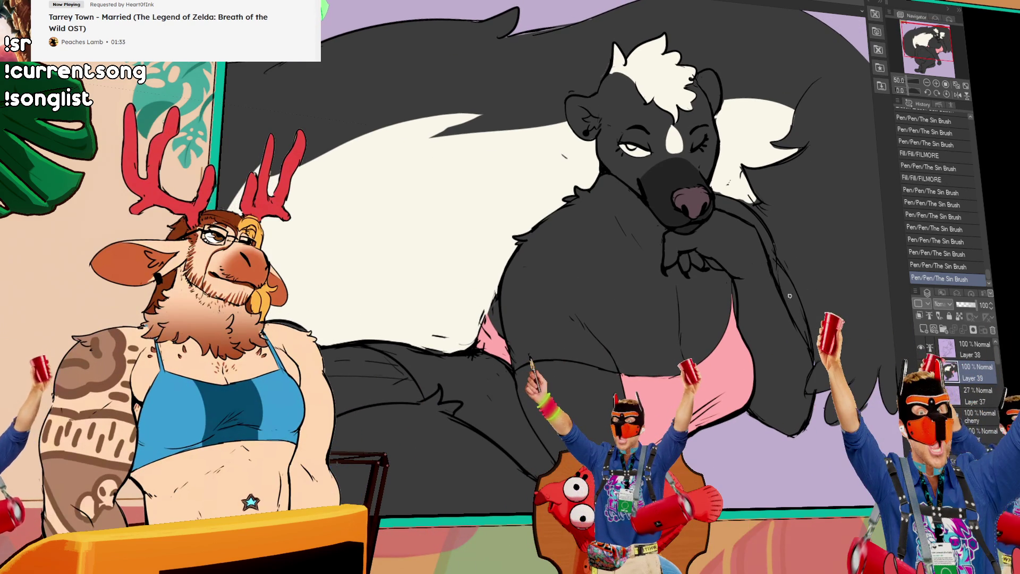
{"action": "left_click_drag", "start_coordinate": [649, 306], "coordinate": [517, 371]}
{"action": "key", "text": "ctrl+z"}
{"action": "key", "text": "ctrl+y"}
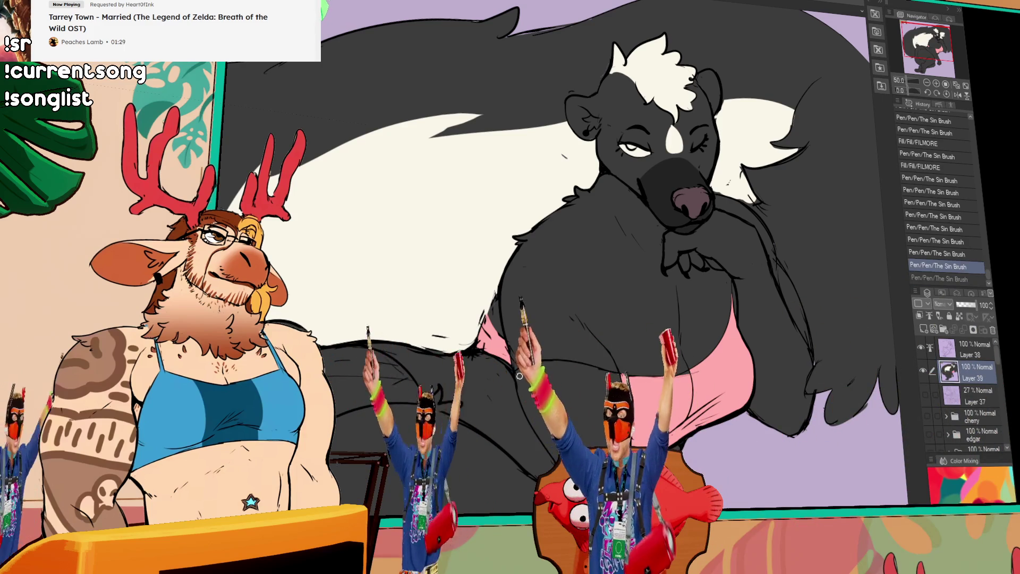
{"action": "mouse_move", "coordinate": [704, 209]}
{"action": "left_mouse_down"}
{"action": "mouse_move", "coordinate": [654, 245]}
{"action": "mouse_move", "coordinate": [666, 255]}
{"action": "mouse_move", "coordinate": [639, 293]}
{"action": "left_mouse_up"}
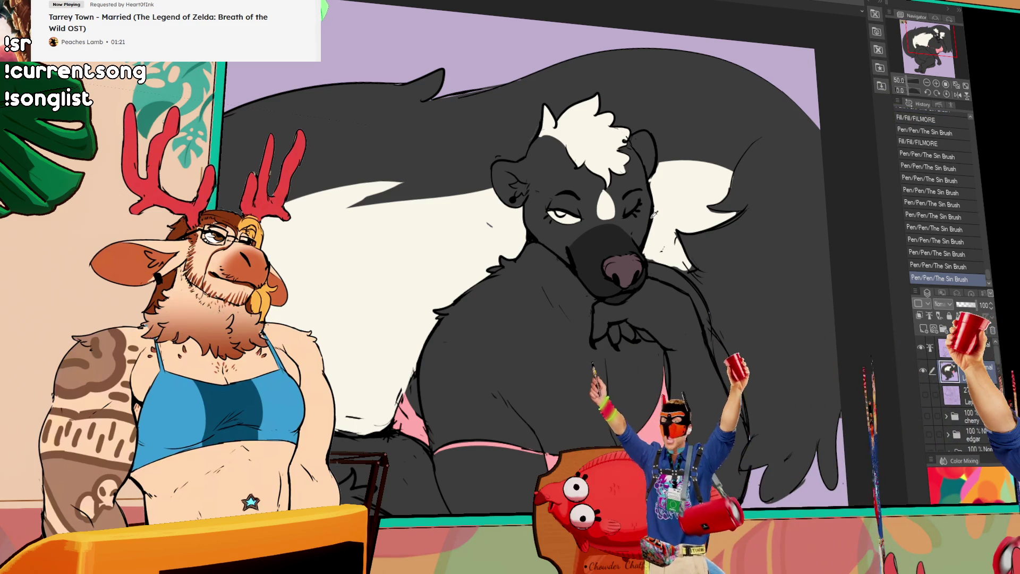
{"action": "key", "text": "alt+bracketright"}
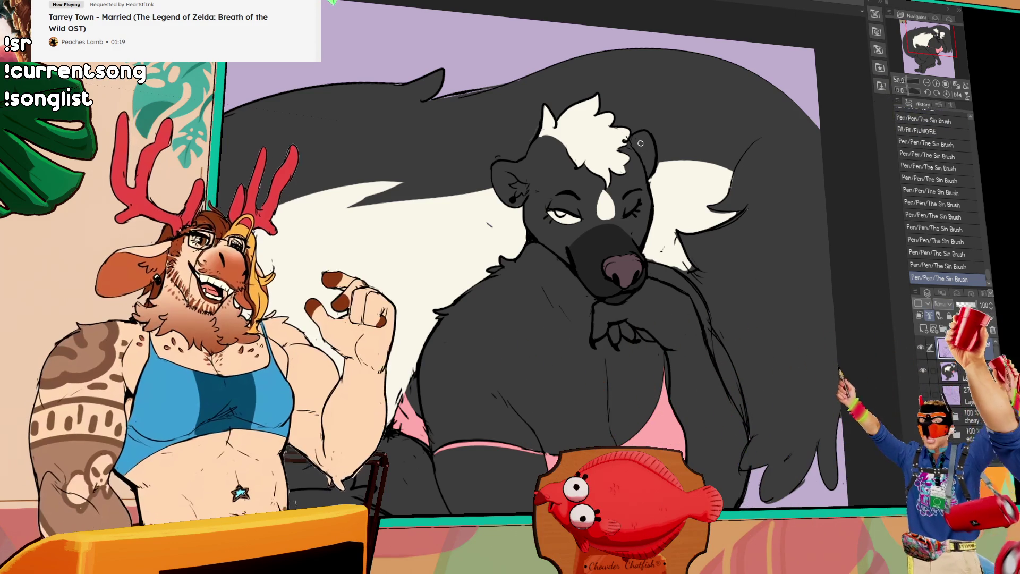
{"action": "key", "text": "ctrl+minus"}
{"action": "key", "text": "ctrl+minus"}
{"action": "left_click_drag", "start_coordinate": [292, 338], "coordinate": [315, 318]}
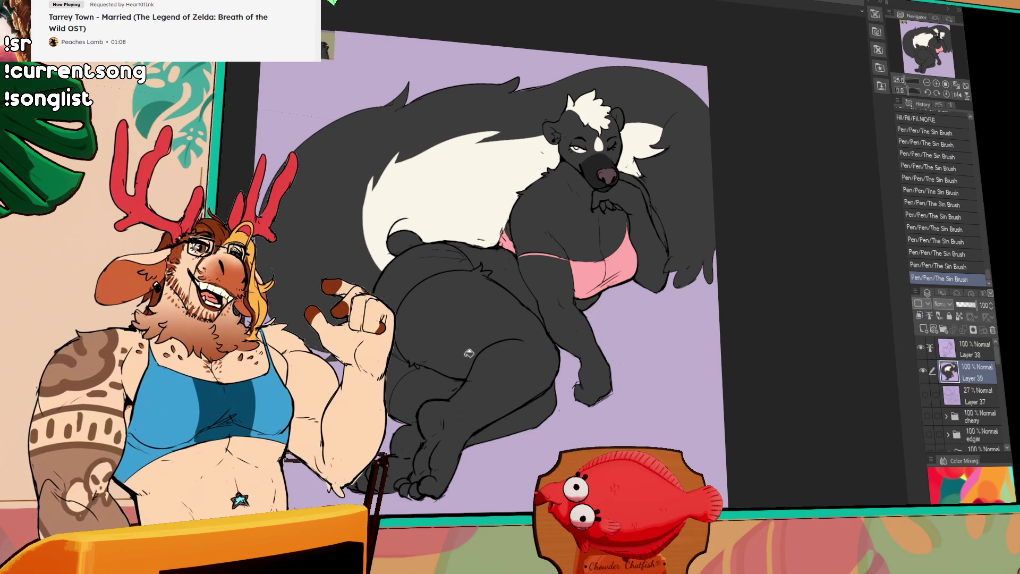
Step: Fill the lower-body gap and the pale hip area with dark gray
{"action": "left_click", "coordinate": [394, 360]}
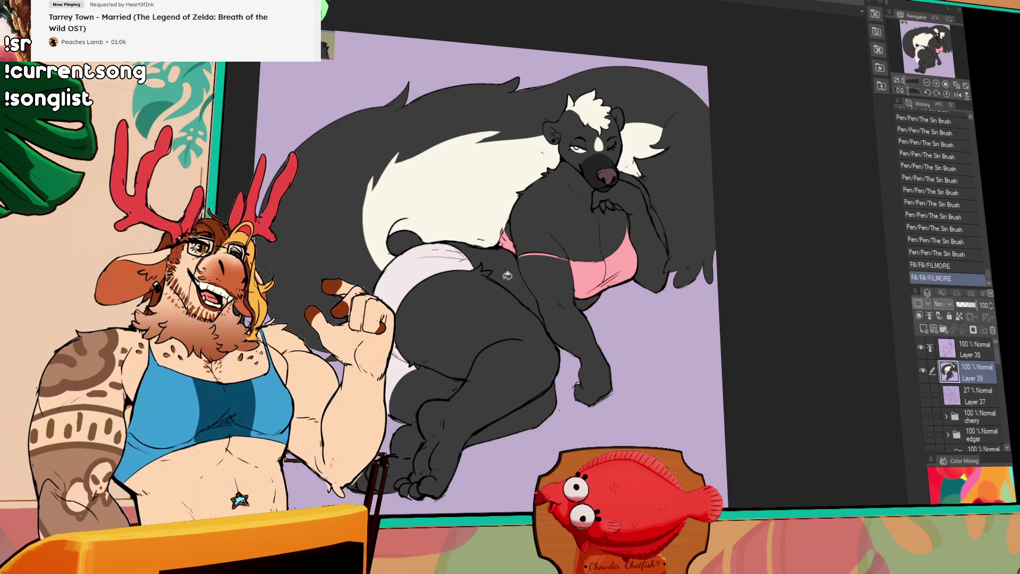
{"action": "scroll", "coordinate": [464, 312], "scroll_direction": "up", "scroll_amount": 5}
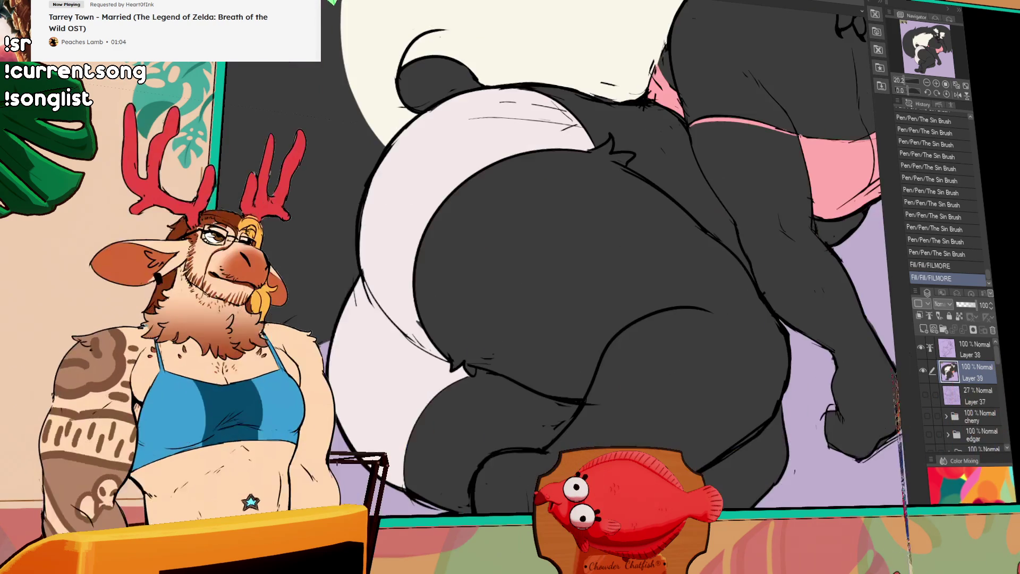
{"action": "scroll", "coordinate": [353, 440], "scroll_direction": "down", "scroll_amount": 2}
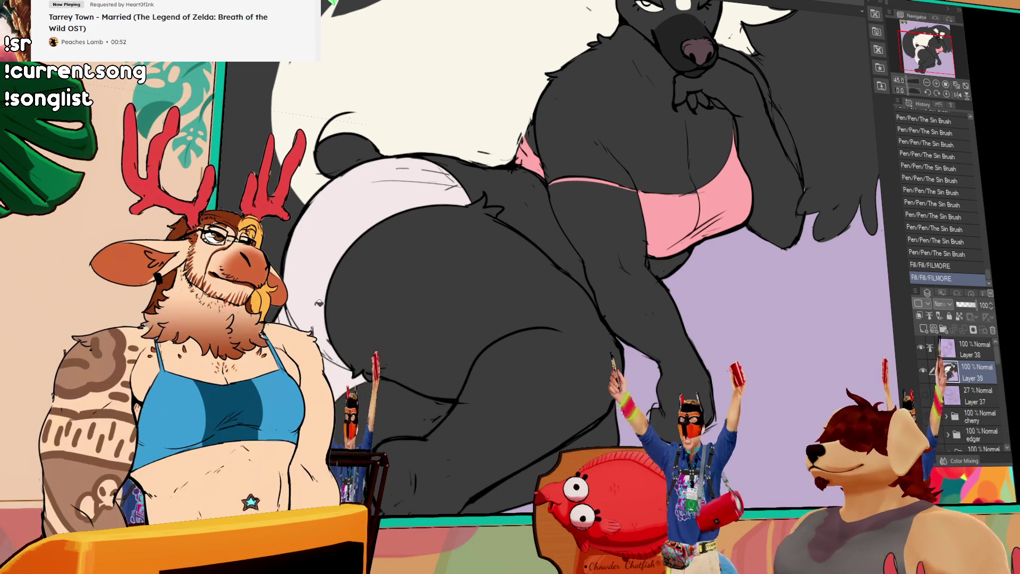
{"action": "left_click", "coordinate": [403, 226]}
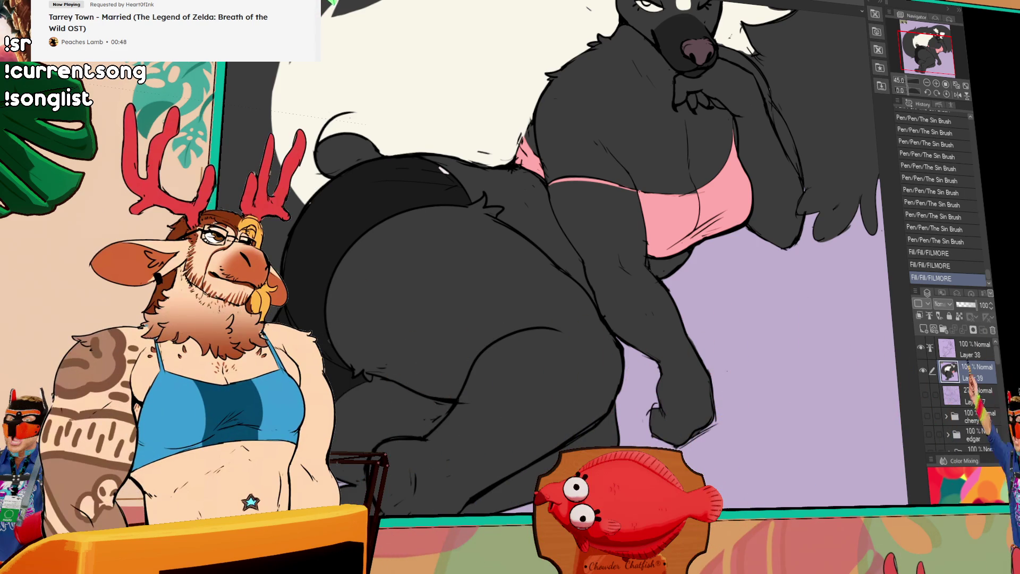
{"action": "scroll", "coordinate": [322, 322], "scroll_direction": "down", "scroll_amount": 2}
Step: Touch up near the tail and select the stray dark fill on the tail bump for removal
{"action": "left_click_drag", "start_coordinate": [547, 290], "coordinate": [514, 265]}
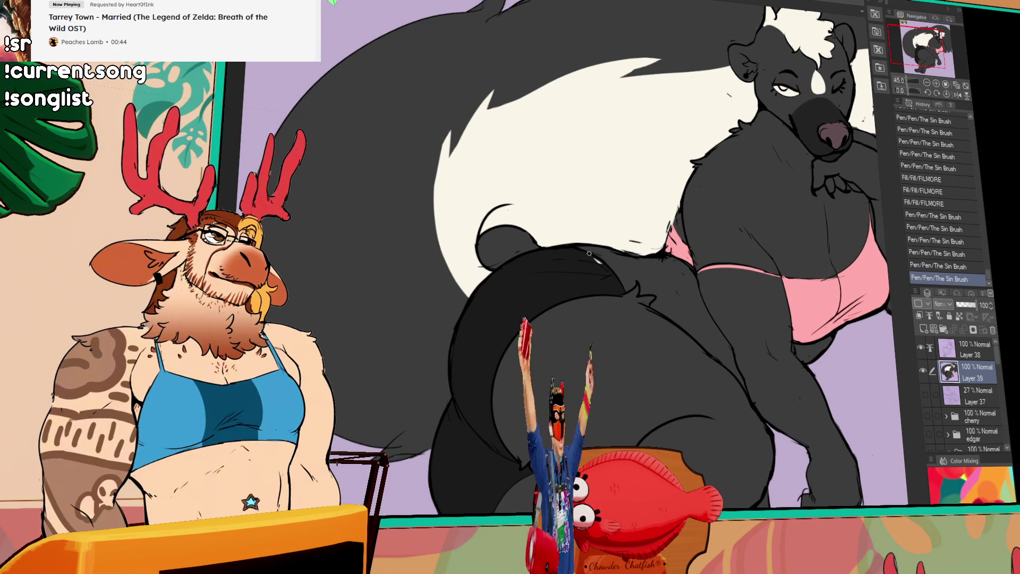
{"action": "left_click_drag", "start_coordinate": [591, 254], "coordinate": [591, 256]}
{"action": "left_click_drag", "start_coordinate": [813, 170], "coordinate": [804, 184]}
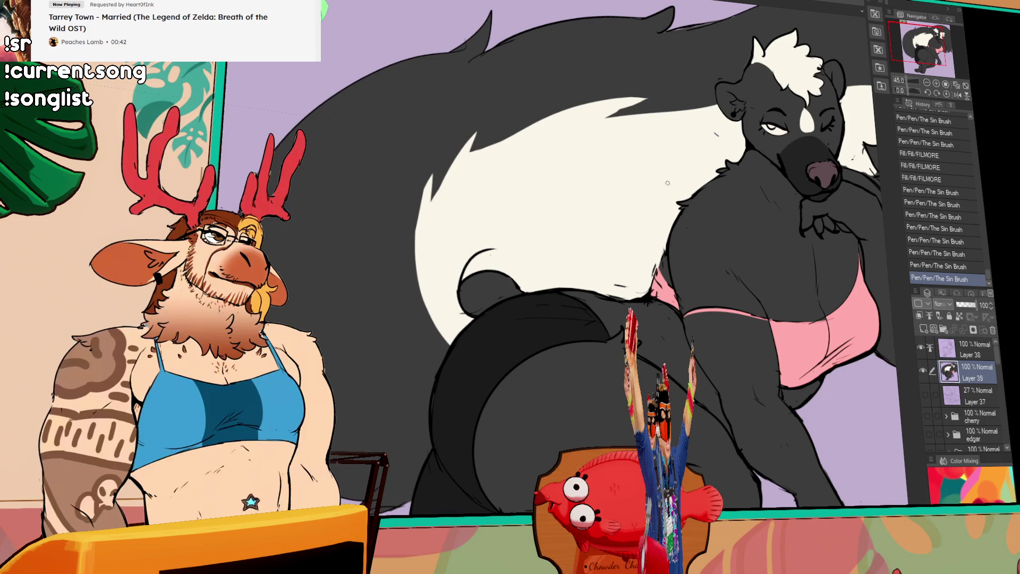
{"action": "left_click", "coordinate": [521, 275]}
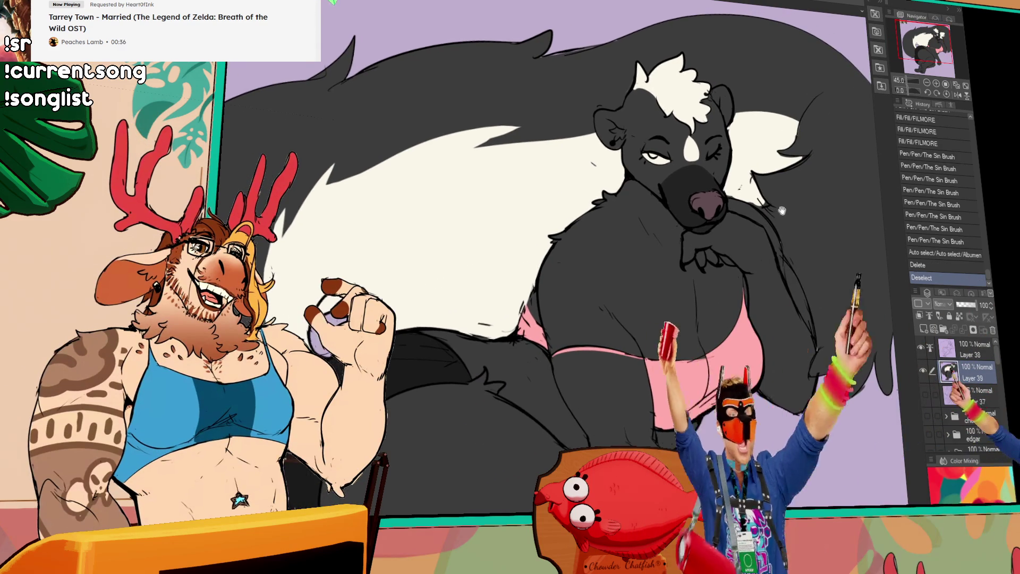
{"action": "left_click_drag", "start_coordinate": [812, 206], "coordinate": [780, 207]}
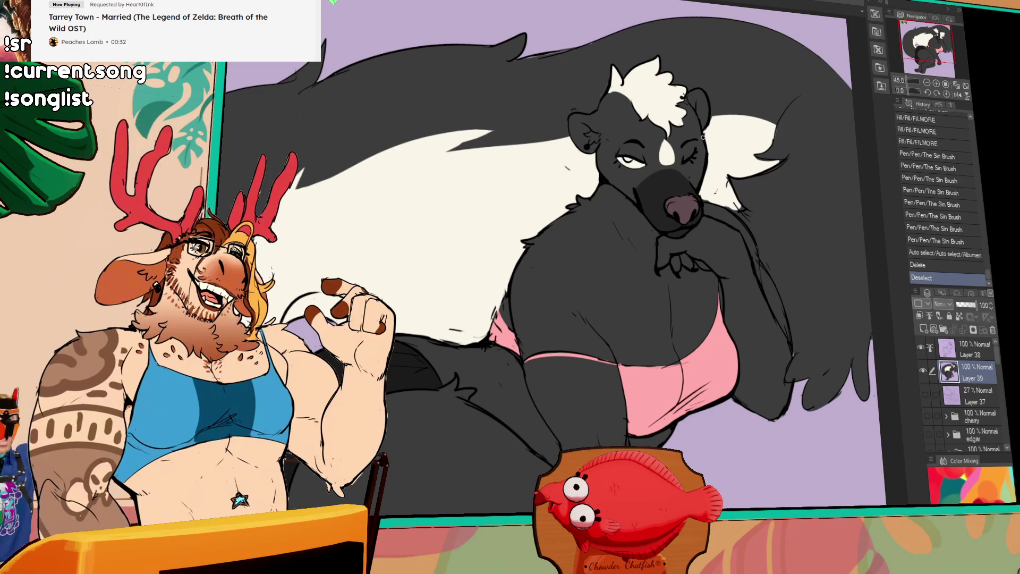
{"action": "left_click_drag", "start_coordinate": [510, 351], "coordinate": [542, 305]}
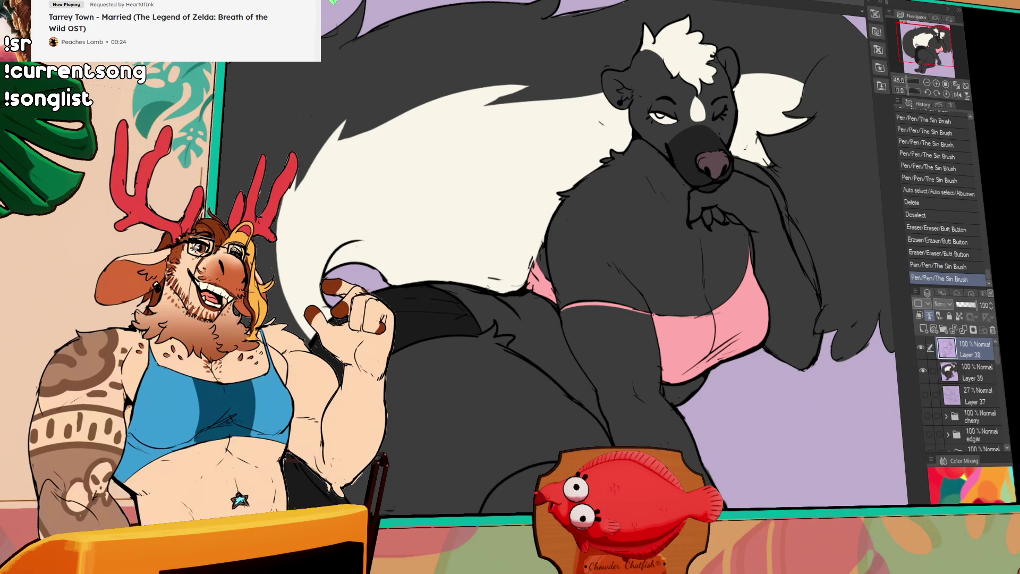
Step: Add and erase small lineart strokes on the skunk's face
{"action": "left_click_drag", "start_coordinate": [489, 295], "coordinate": [496, 303]}
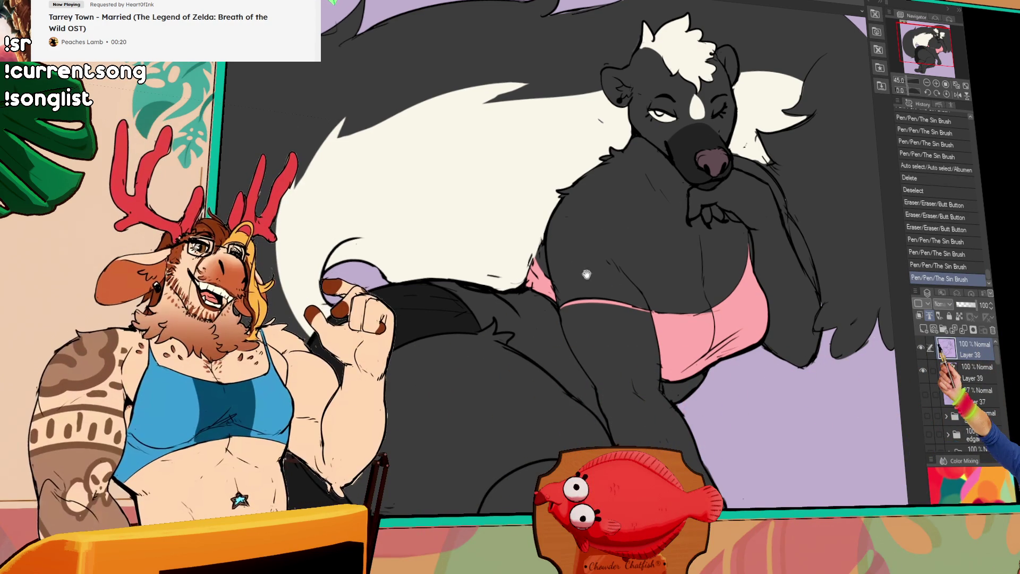
{"action": "left_click_drag", "start_coordinate": [510, 289], "coordinate": [515, 294]}
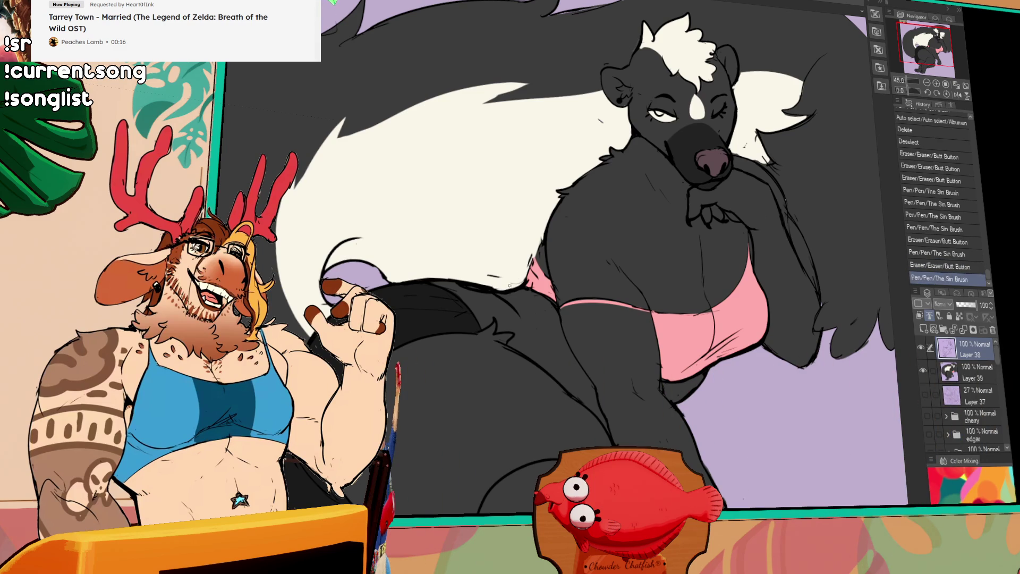
{"action": "left_click", "coordinate": [457, 284]}
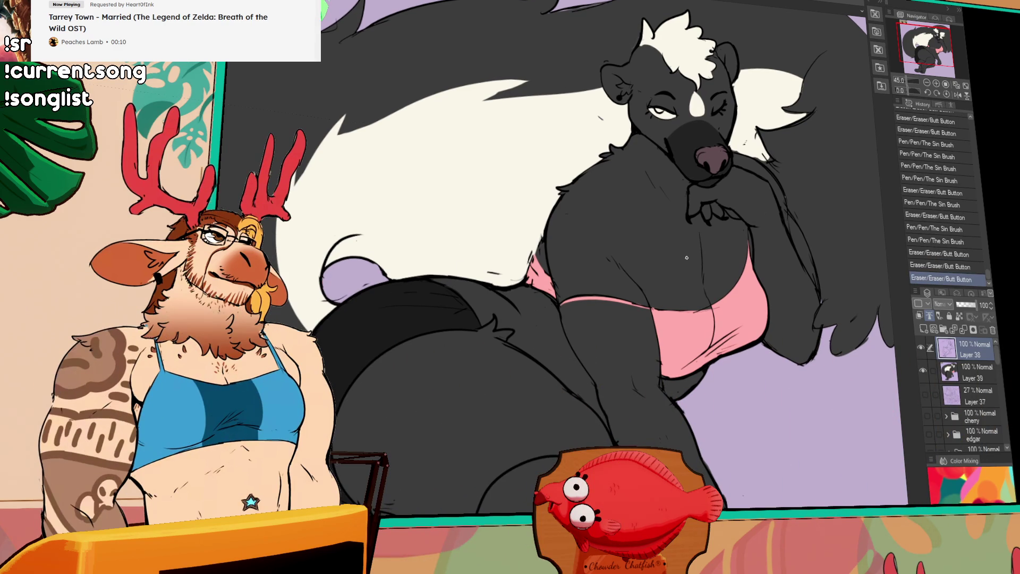
{"action": "left_click_drag", "start_coordinate": [553, 281], "coordinate": [565, 300]}
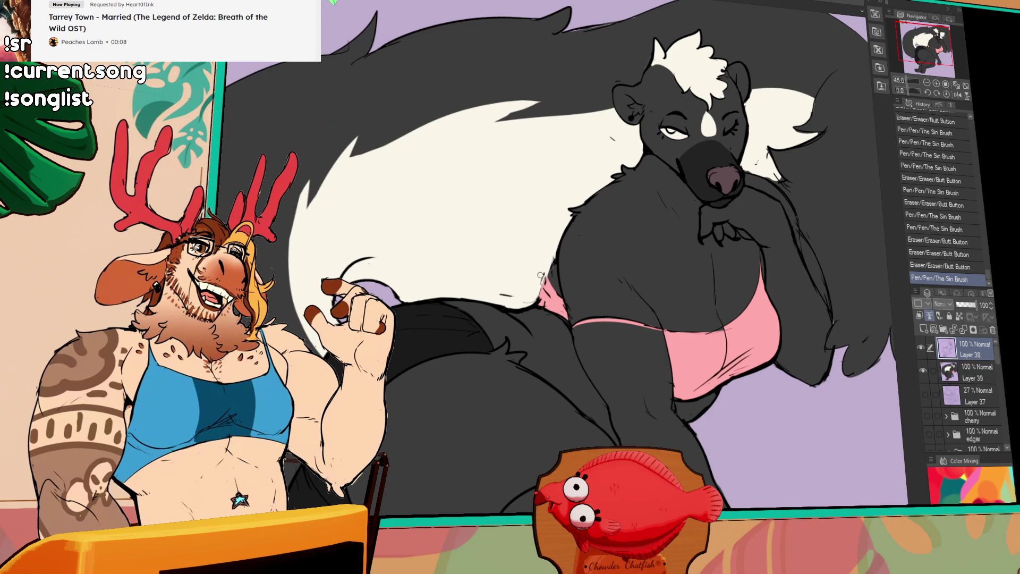
{"action": "mouse_move", "coordinate": [554, 287]}
{"action": "left_mouse_down"}
{"action": "mouse_move", "coordinate": [549, 299]}
{"action": "mouse_move", "coordinate": [595, 257]}
{"action": "left_mouse_up"}
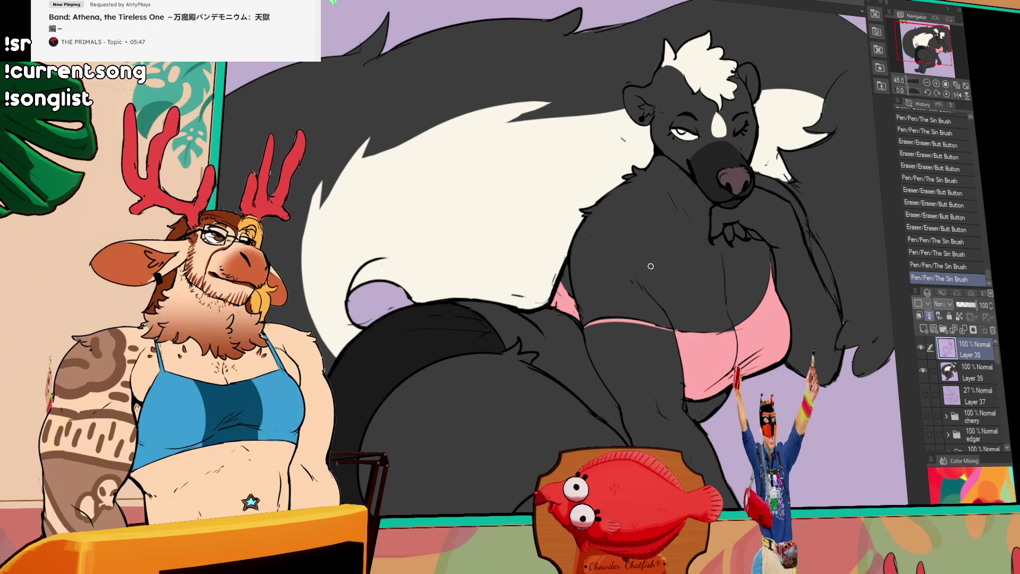
Step: On Layer 39 add fine lines near the eye, then zoom out to the whole figure
{"action": "left_click", "coordinate": [965, 372]}
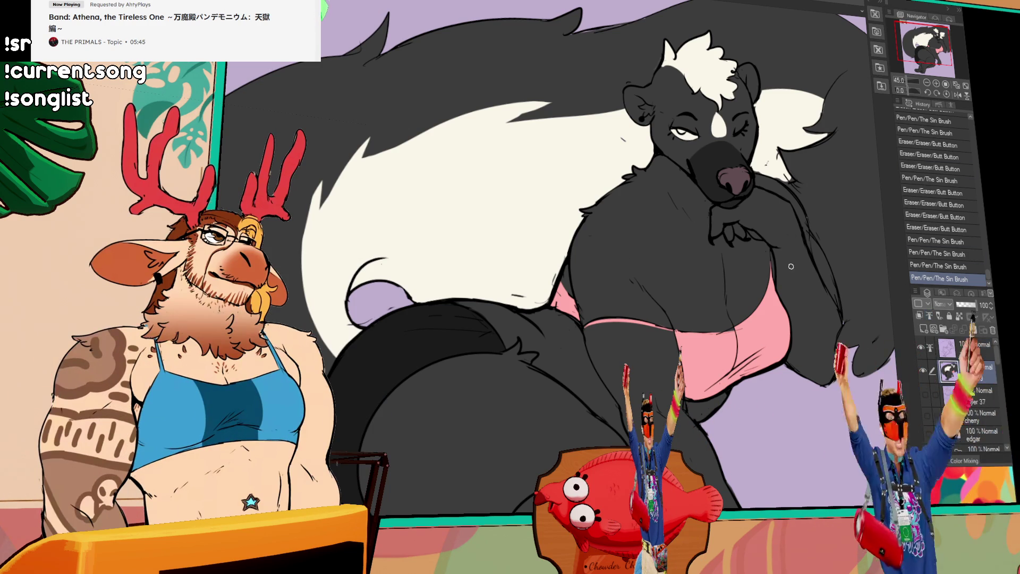
{"action": "left_click_drag", "start_coordinate": [654, 239], "coordinate": [664, 236]}
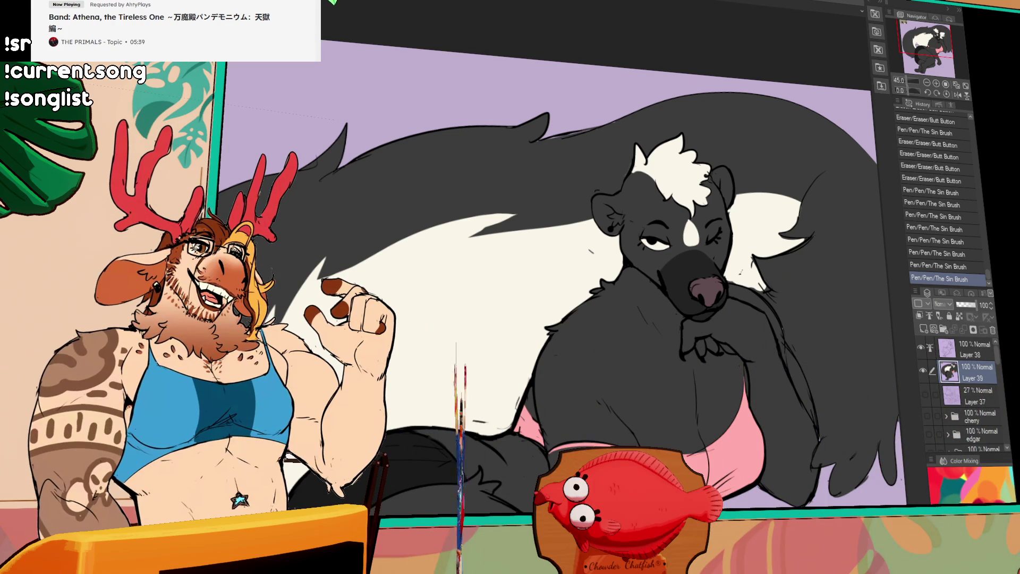
{"action": "scroll", "coordinate": [820, 158], "scroll_direction": "down", "scroll_amount": 1}
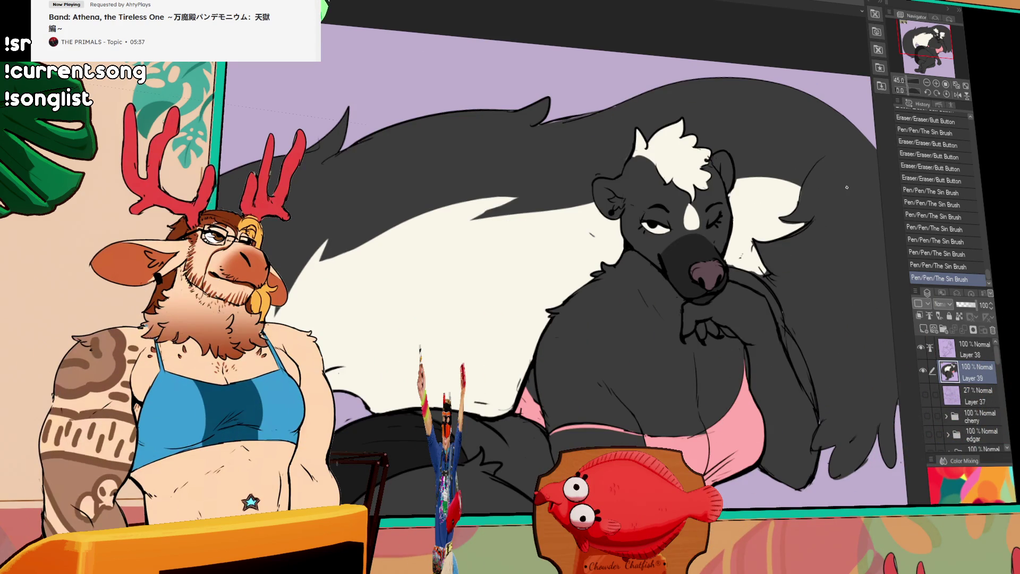
{"action": "left_click_drag", "start_coordinate": [829, 286], "coordinate": [841, 280]}
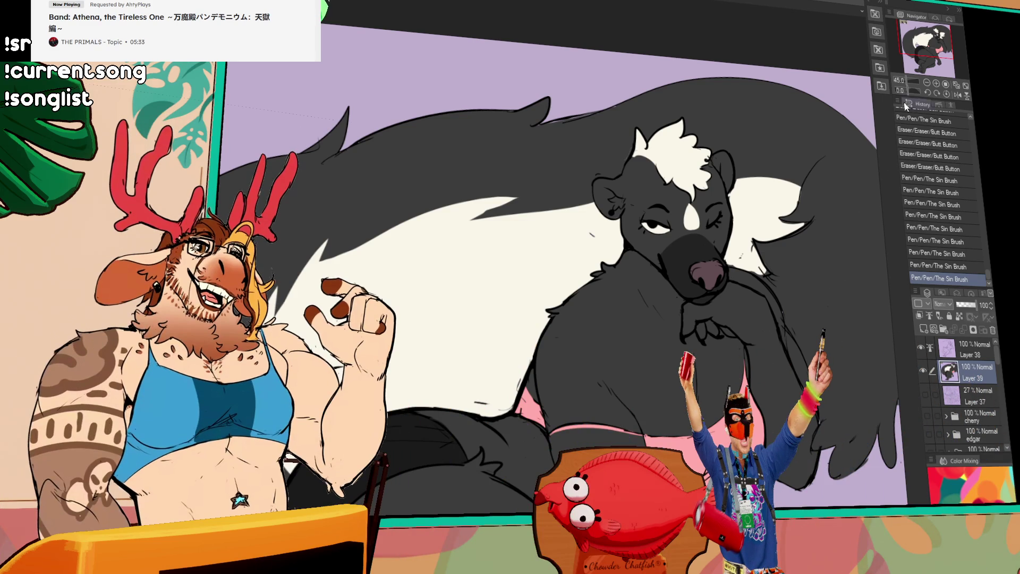
{"action": "scroll", "coordinate": [822, 215], "scroll_direction": "down", "scroll_amount": 5}
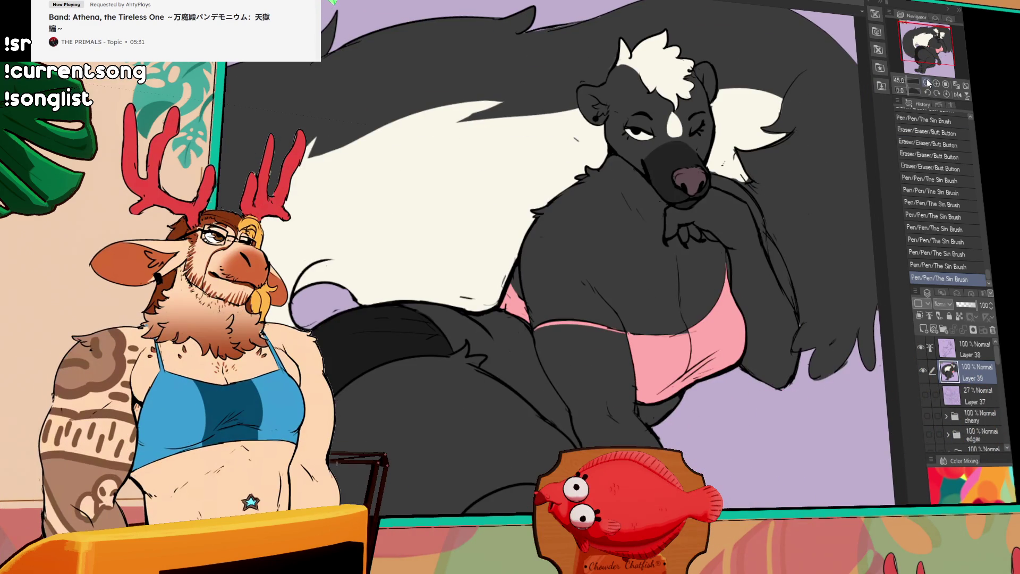
{"action": "left_click", "coordinate": [926, 83]}
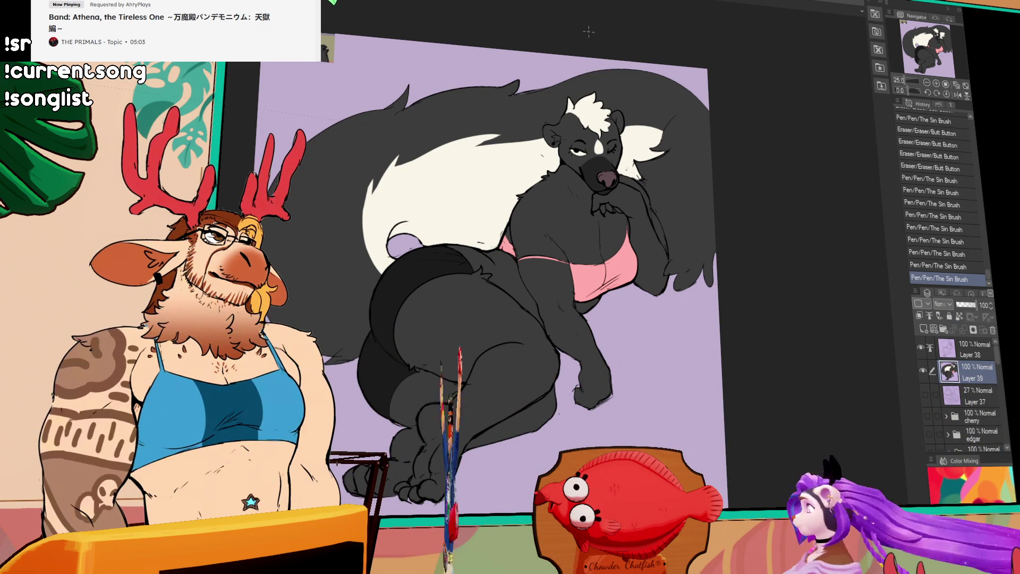
Step: Zoom into the face and lasso the hand under the chin on Layer 38
{"action": "left_click", "coordinate": [937, 84]}
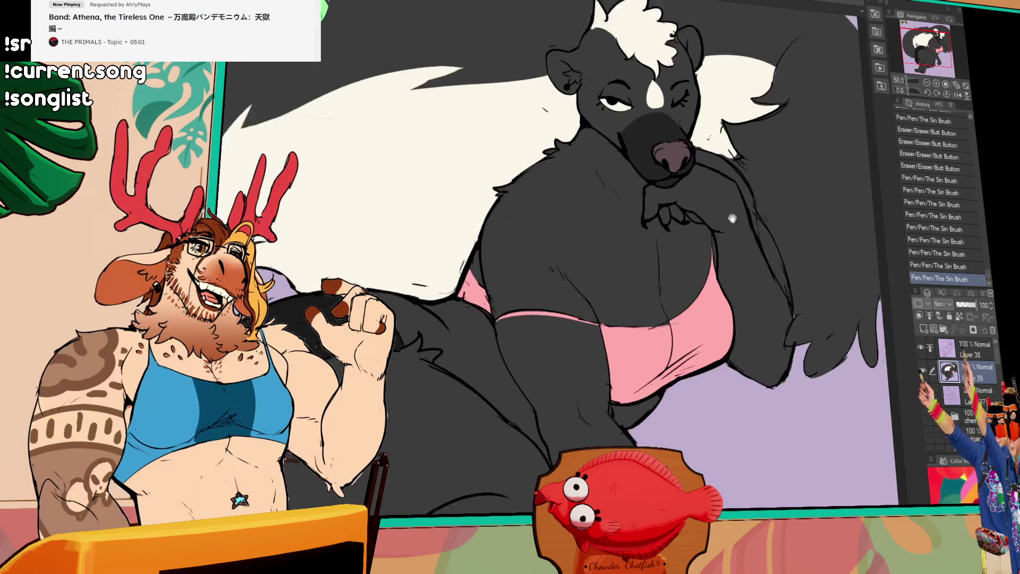
{"action": "left_click", "coordinate": [938, 84]}
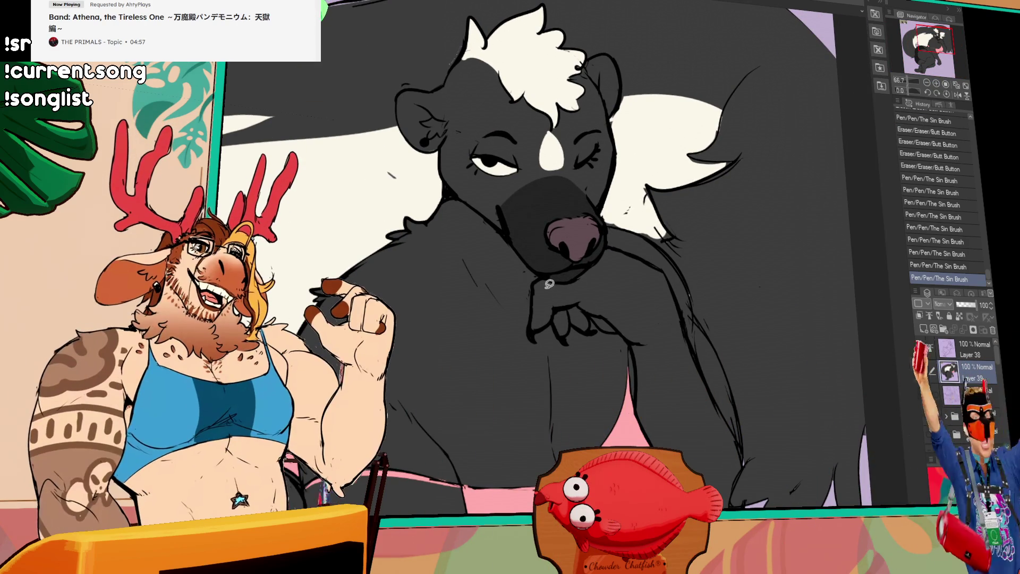
{"action": "left_click_drag", "start_coordinate": [547, 341], "coordinate": [588, 343]}
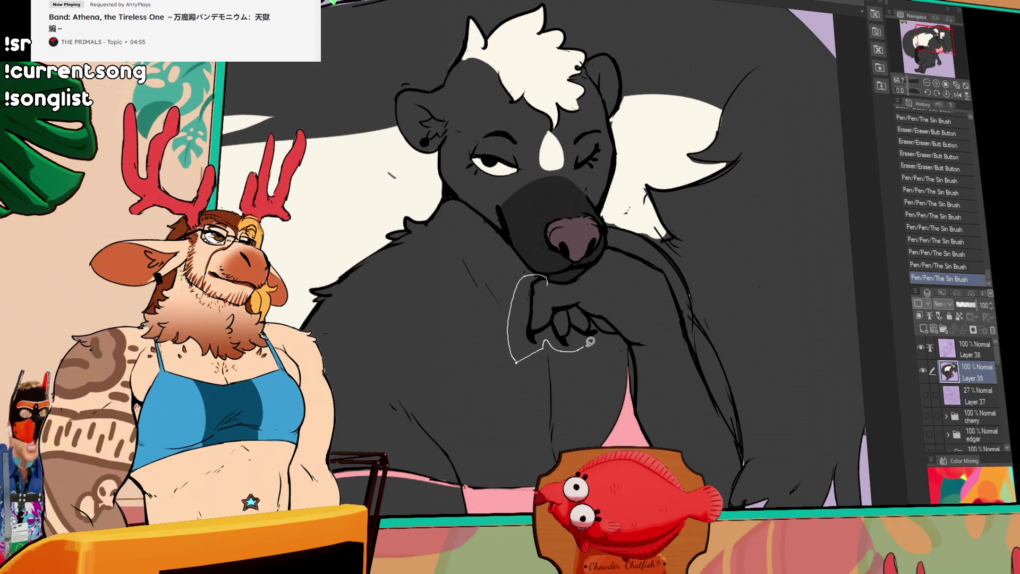
{"action": "left_click_drag", "start_coordinate": [555, 299], "coordinate": [556, 301]}
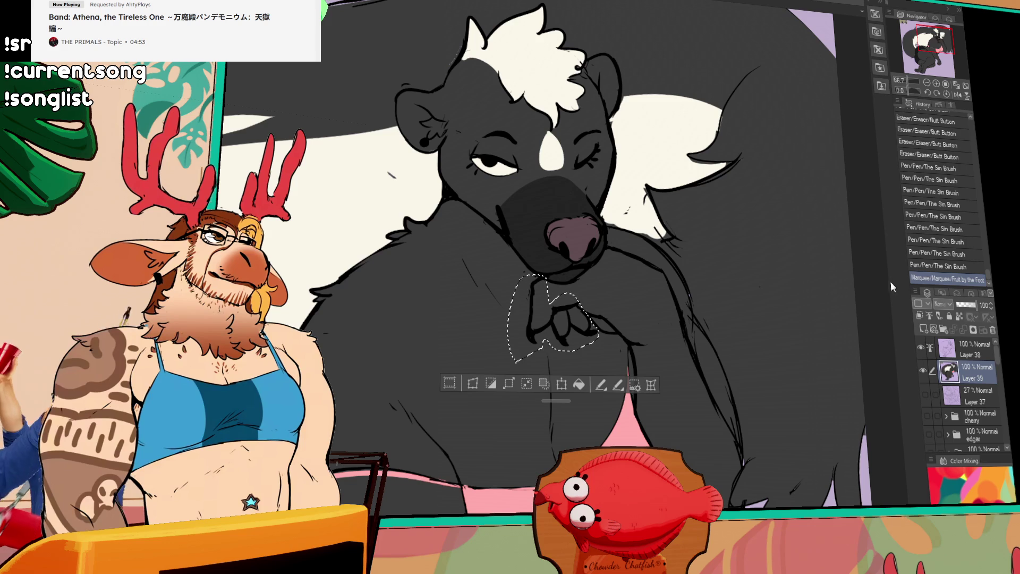
{"action": "left_click", "coordinate": [956, 355]}
Step: Rotate and shift the selected hand into place with Ctrl+T, confirm, and clean nearby lines
{"action": "key", "text": "ctrl+t"}
{"action": "left_click_drag", "start_coordinate": [574, 363], "coordinate": [592, 357]}
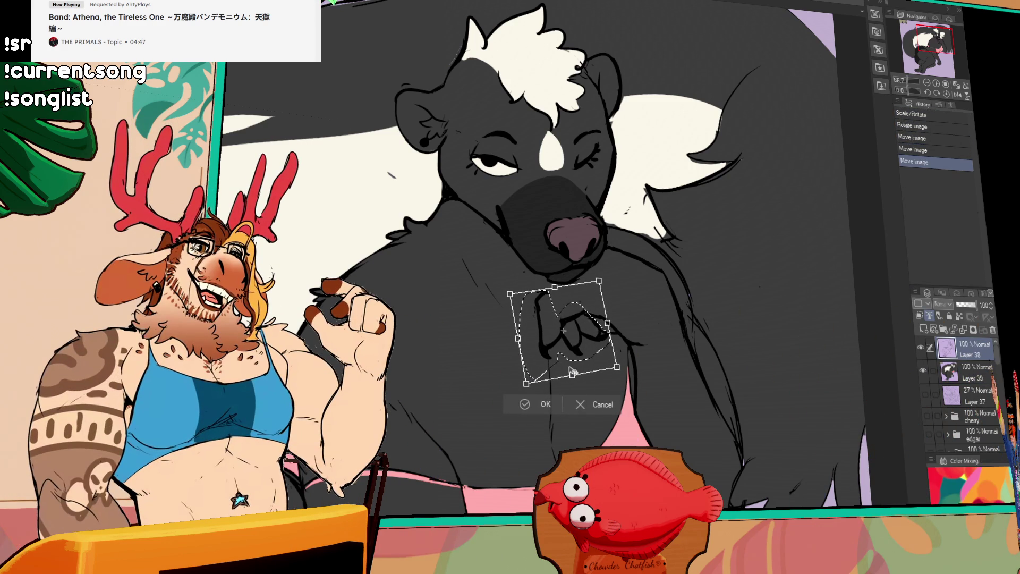
{"action": "key", "text": "Return"}
{"action": "left_click_drag", "start_coordinate": [536, 291], "coordinate": [538, 296]}
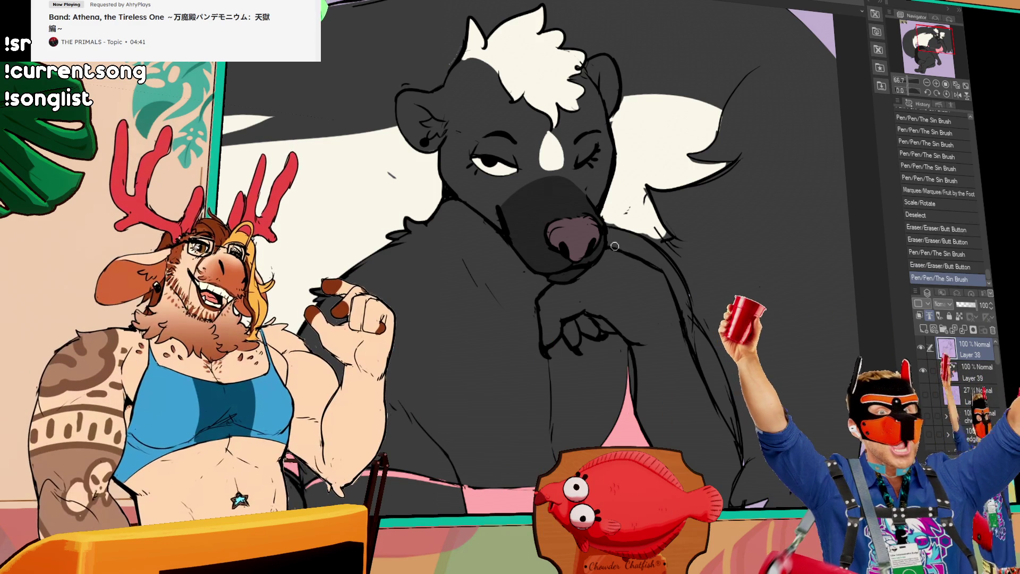
Step: Erase stray lines near the moved hand and extend the shoulder line
{"action": "key", "text": "ctrl+z"}
{"action": "mouse_move", "coordinate": [619, 253]}
{"action": "left_mouse_down"}
{"action": "mouse_move", "coordinate": [605, 260]}
{"action": "mouse_move", "coordinate": [608, 240]}
{"action": "left_mouse_up"}
{"action": "left_click_drag", "start_coordinate": [608, 239], "coordinate": [606, 239]}
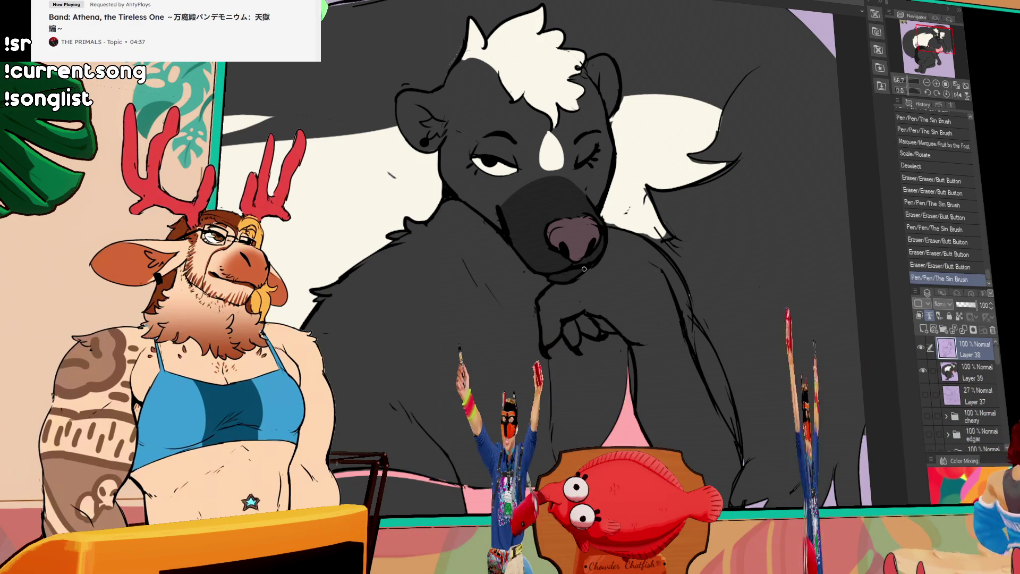
{"action": "key", "text": "ctrl+z"}
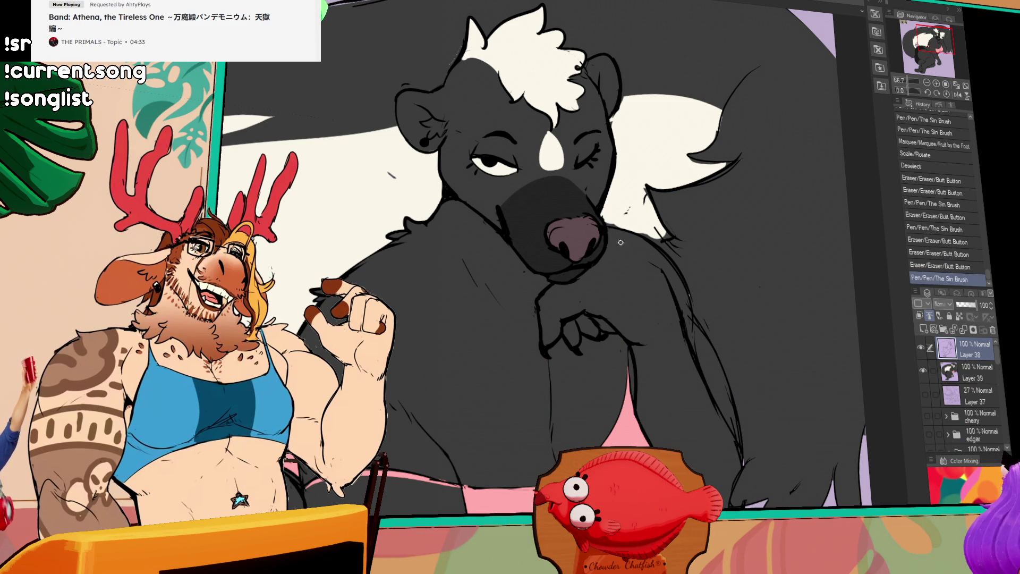
{"action": "key", "text": "ctrl+z"}
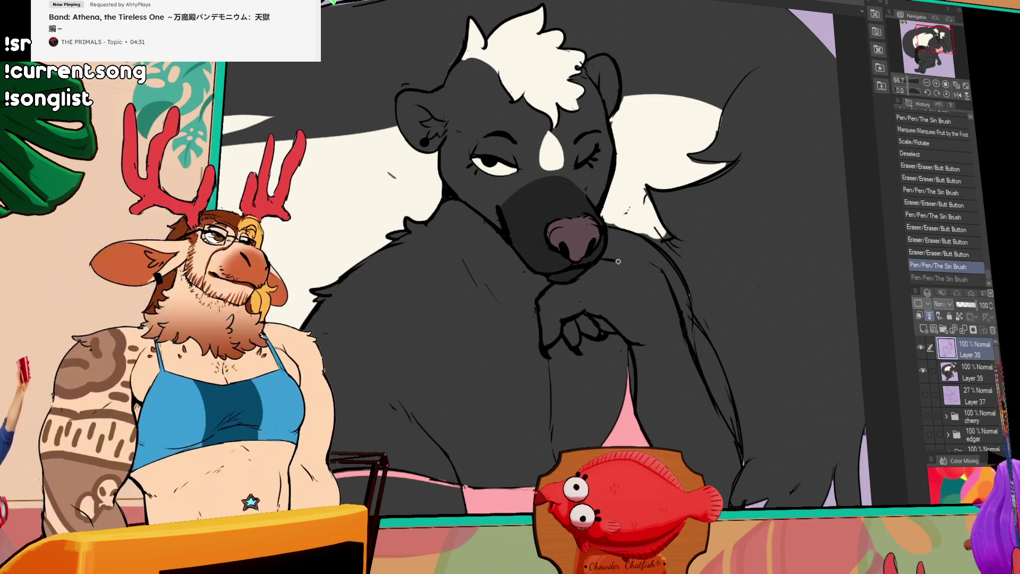
{"action": "left_click_drag", "start_coordinate": [638, 268], "coordinate": [682, 272]}
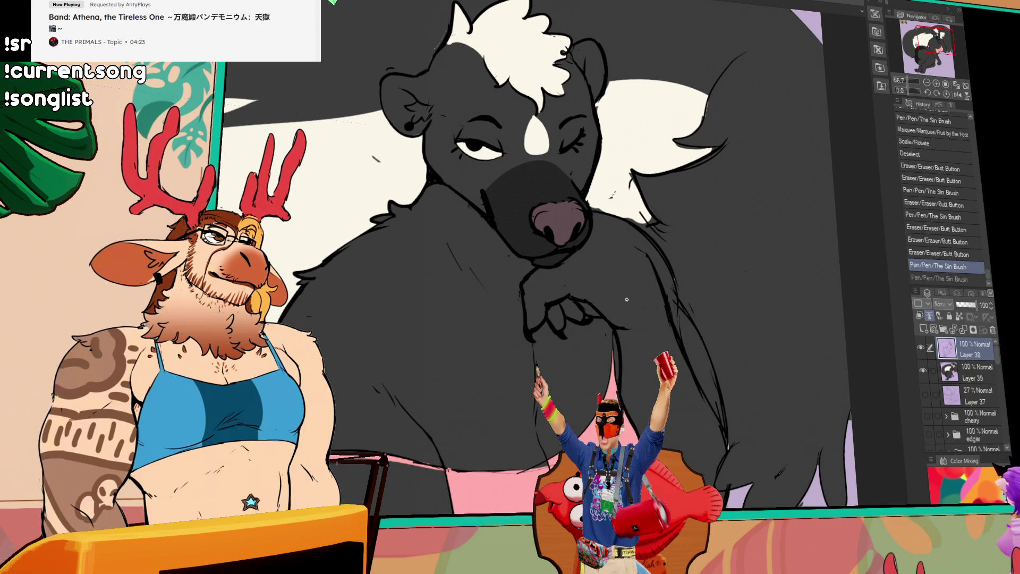
Step: Restore the shoulder stroke and tidy the lines near the chin
{"action": "key", "text": "ctrl+y"}
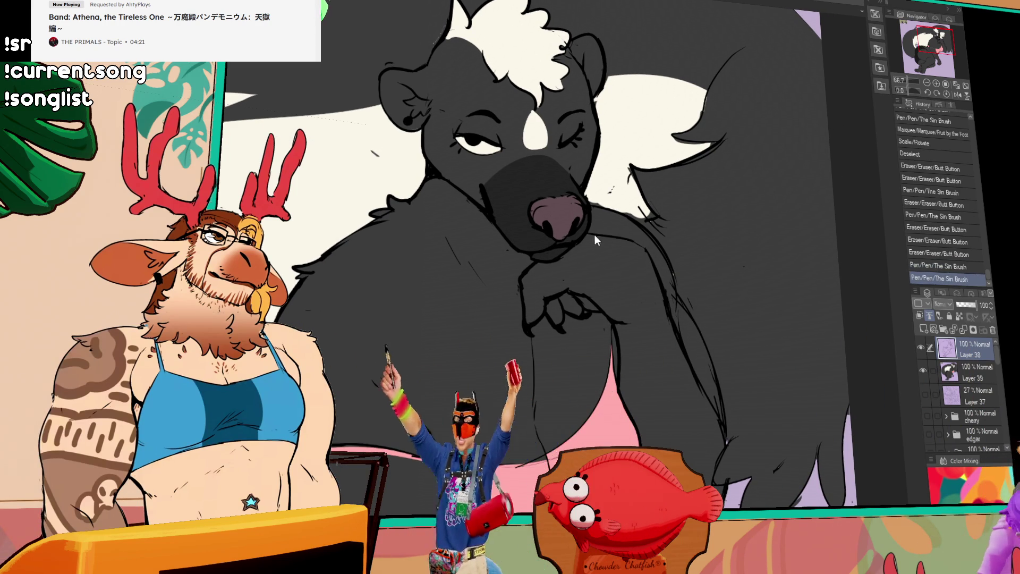
{"action": "key", "text": "ctrl+y"}
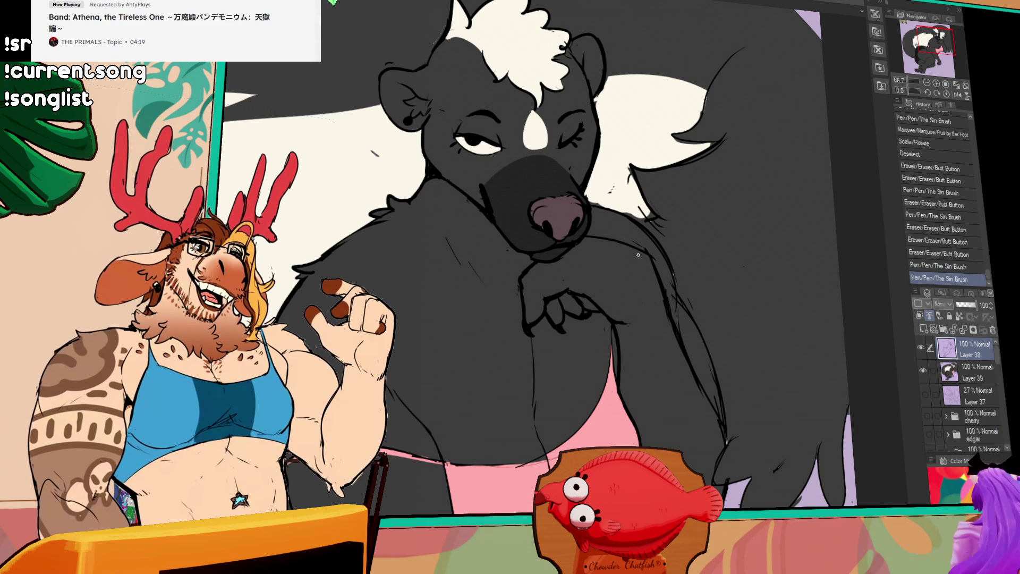
{"action": "left_click_drag", "start_coordinate": [692, 247], "coordinate": [639, 255]}
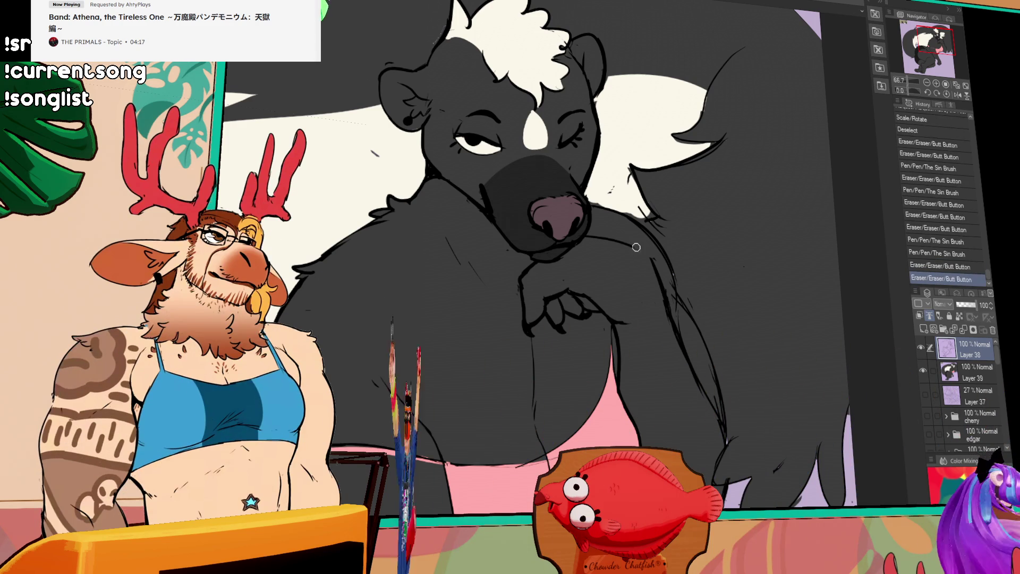
{"action": "key", "text": "ctrl+z"}
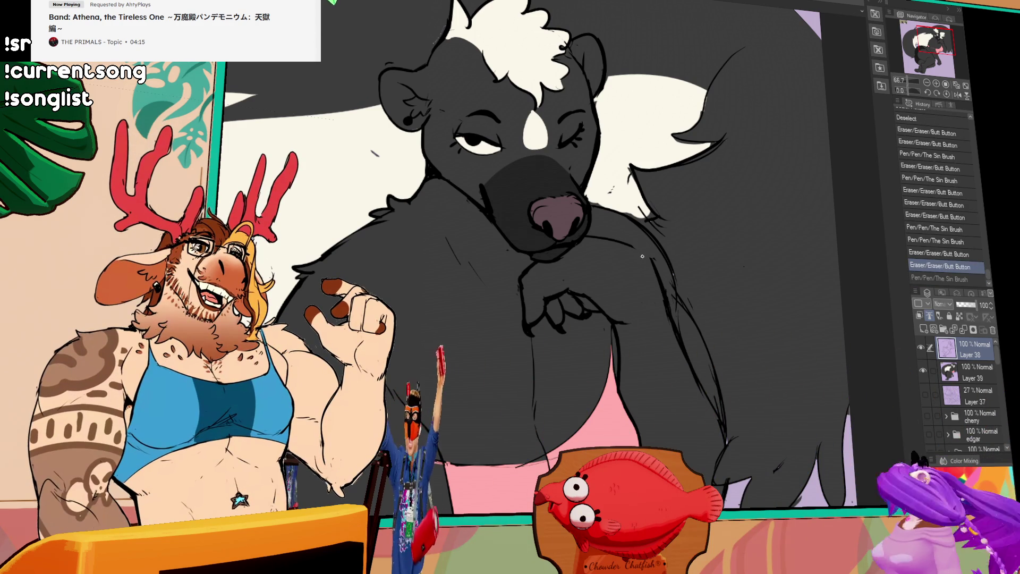
{"action": "mouse_move", "coordinate": [669, 205]}
{"action": "left_mouse_down"}
{"action": "mouse_move", "coordinate": [616, 235]}
{"action": "mouse_move", "coordinate": [659, 267]}
{"action": "mouse_move", "coordinate": [576, 287]}
{"action": "mouse_move", "coordinate": [586, 302]}
{"action": "left_mouse_up"}
Step: On Layer 39, shade the skunk's toe pads in pink, undoing the upper pad stroke
{"action": "left_click", "coordinate": [948, 90]}
{"action": "scroll", "coordinate": [770, 212], "scroll_direction": "down", "scroll_amount": 5}
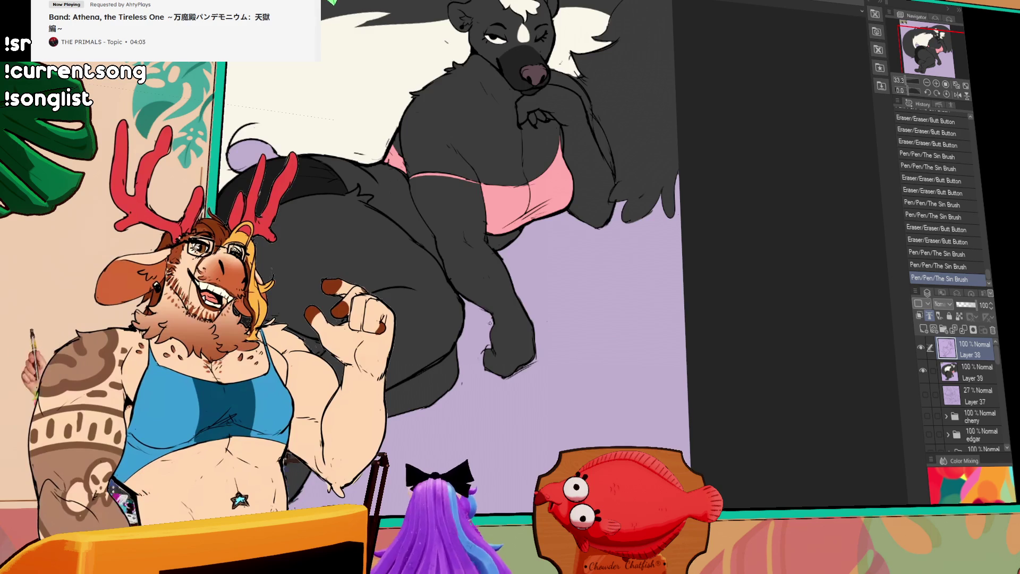
{"action": "scroll", "coordinate": [694, 177], "scroll_direction": "down", "scroll_amount": 3}
{"action": "left_click", "coordinate": [965, 373]}
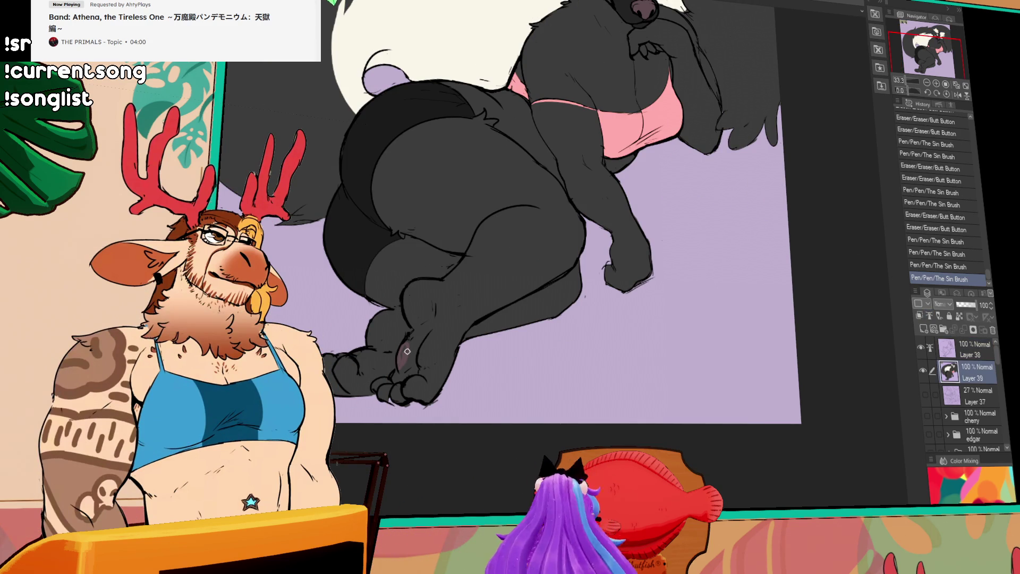
{"action": "left_click_drag", "start_coordinate": [407, 351], "coordinate": [420, 357]}
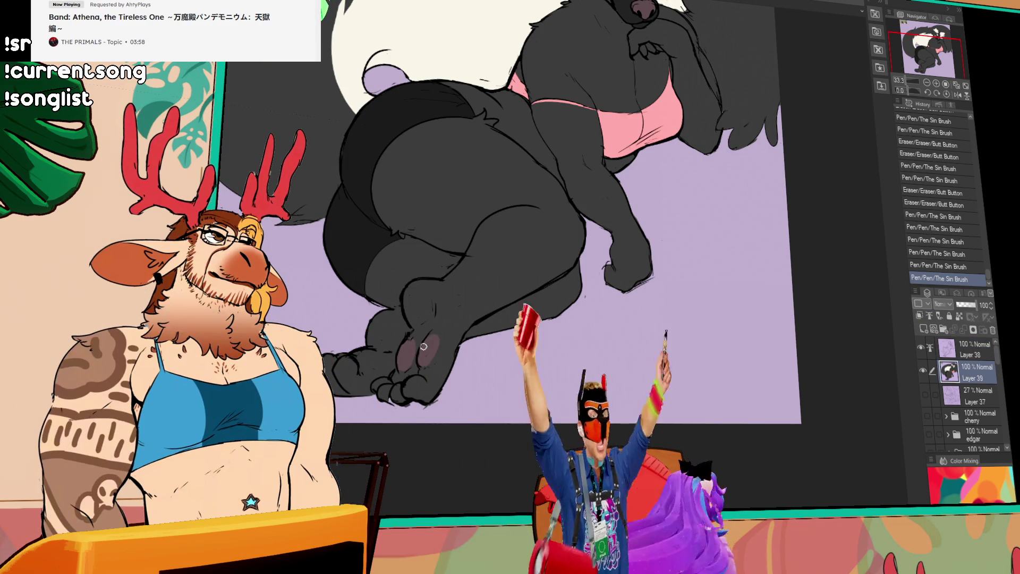
{"action": "mouse_move", "coordinate": [415, 296]}
{"action": "left_mouse_down"}
{"action": "mouse_move", "coordinate": [424, 310]}
{"action": "mouse_move", "coordinate": [406, 289]}
{"action": "mouse_move", "coordinate": [411, 298]}
{"action": "left_mouse_up"}
{"action": "key", "text": "ctrl+z"}
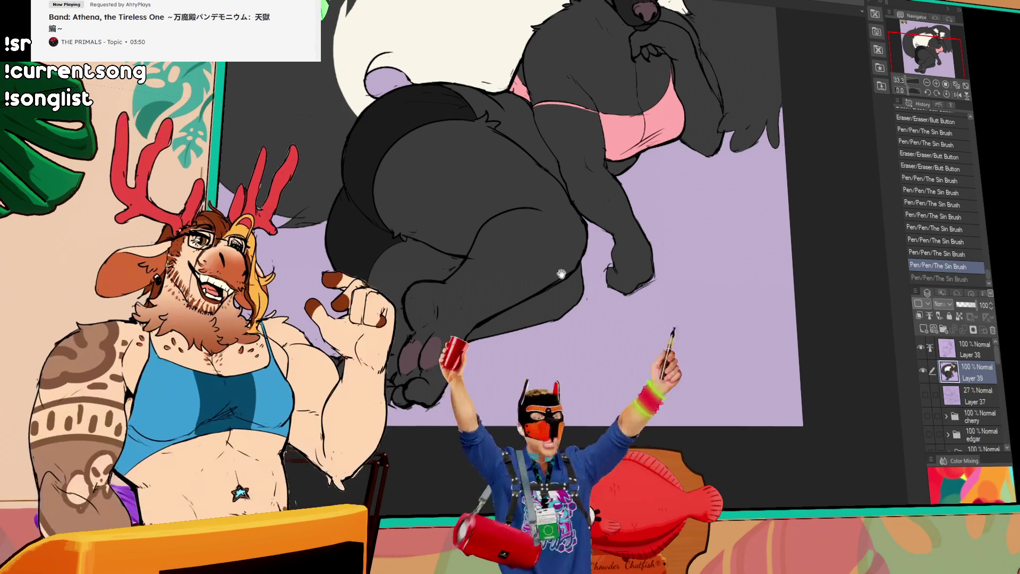
{"action": "scroll", "coordinate": [560, 272], "scroll_direction": "up", "scroll_amount": 1}
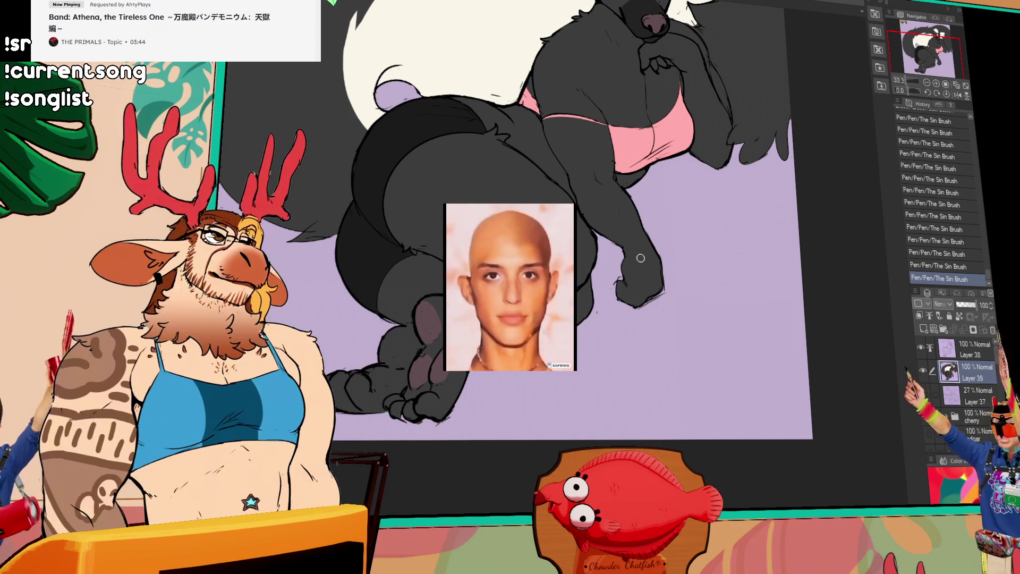
{"action": "scroll", "coordinate": [491, 347], "scroll_direction": "up", "scroll_amount": 1}
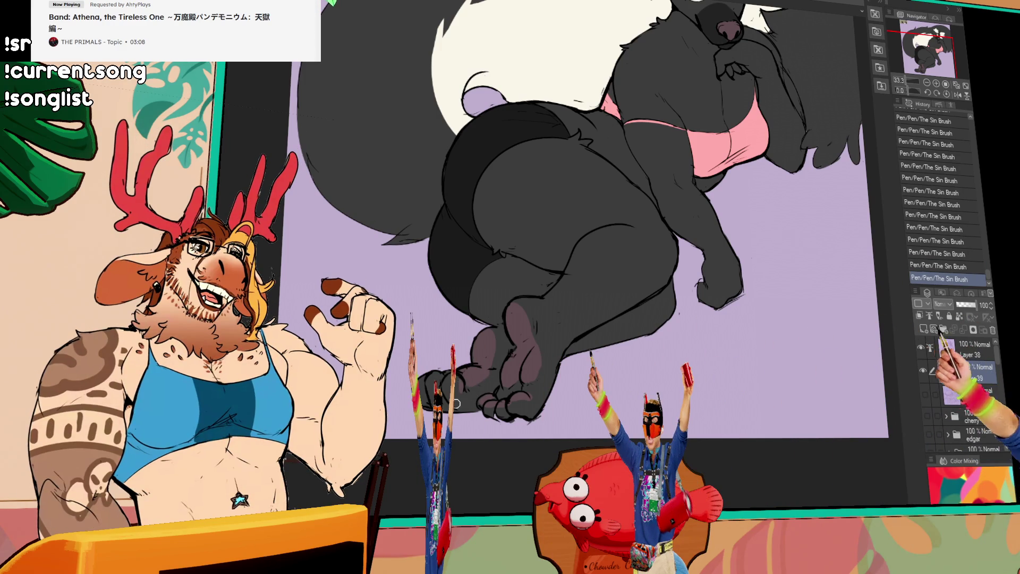
{"action": "scroll", "coordinate": [526, 382], "scroll_direction": "up", "scroll_amount": 1}
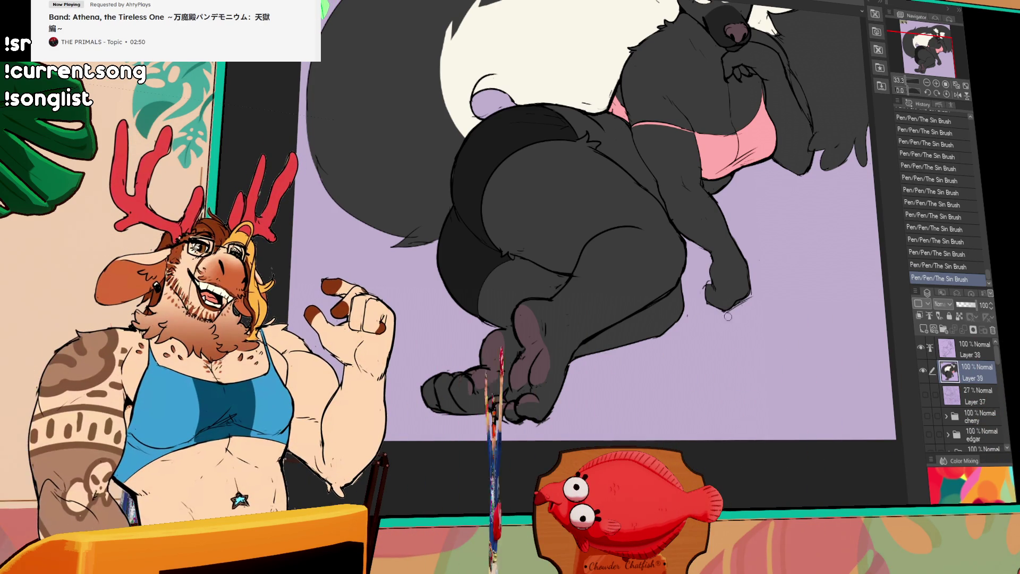
{"action": "scroll", "coordinate": [726, 335], "scroll_direction": "up", "scroll_amount": 1}
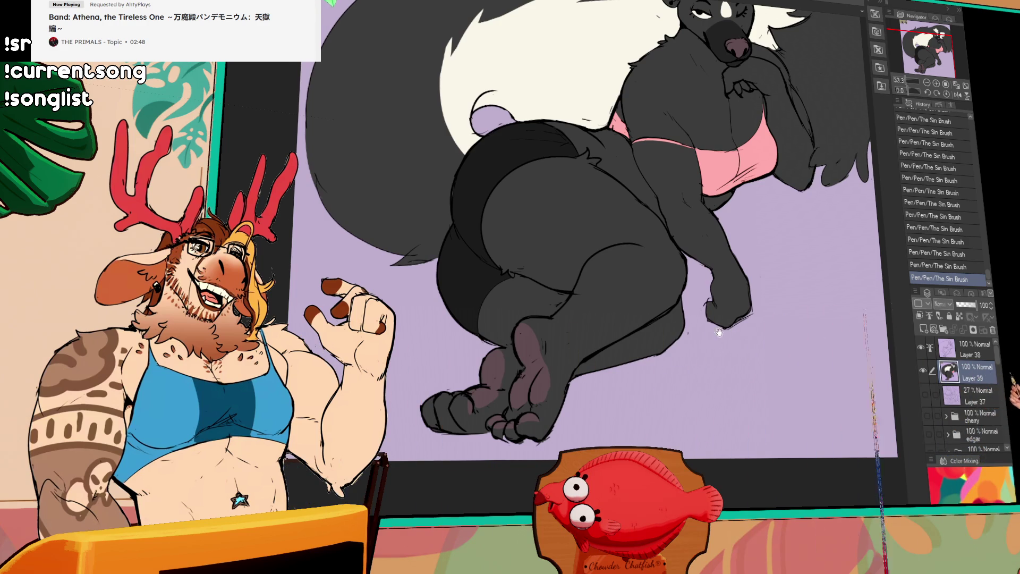
{"action": "scroll", "coordinate": [697, 344], "scroll_direction": "up", "scroll_amount": 2}
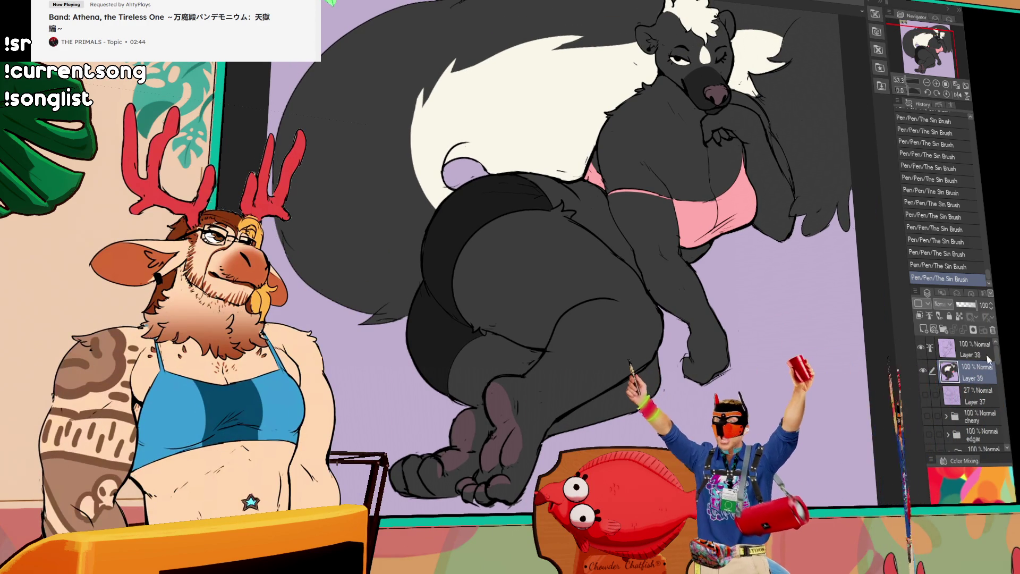
{"action": "scroll", "coordinate": [832, 437], "scroll_direction": "up", "scroll_amount": 1}
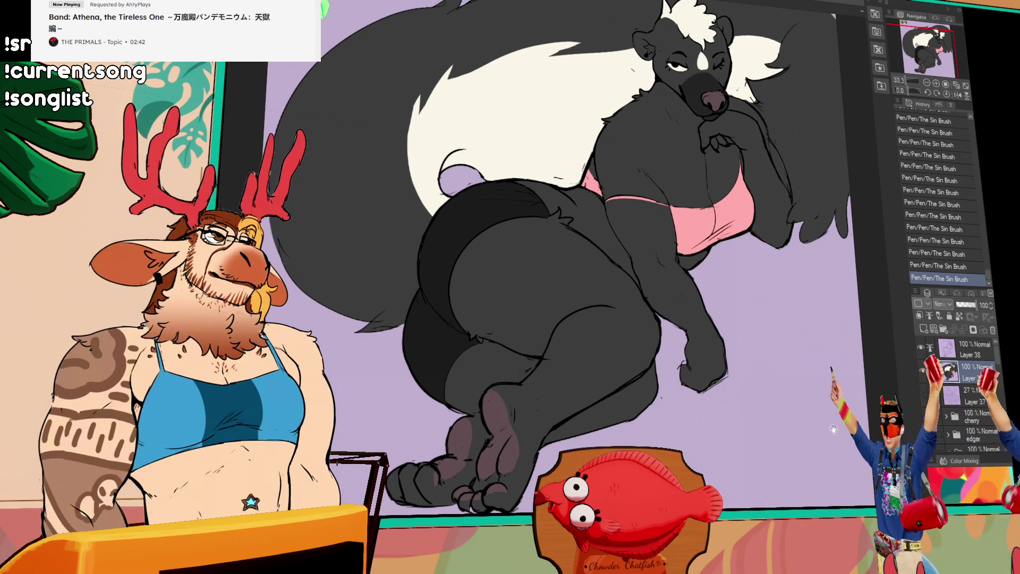
Step: Marquee-select the stray sketch at the canvas top-left and delete it
{"action": "left_click_drag", "start_coordinate": [884, 388], "coordinate": [861, 407]}
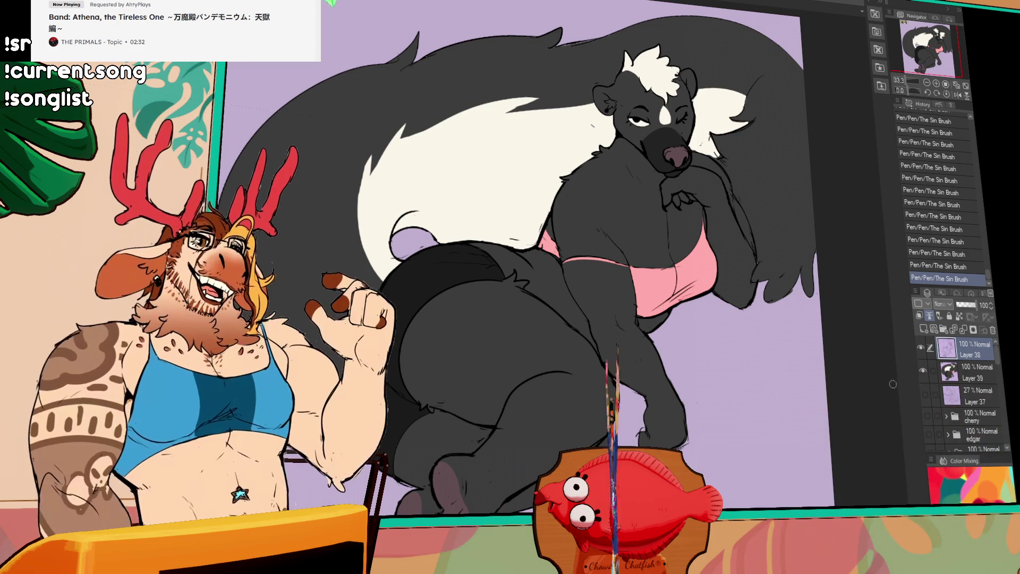
{"action": "left_click_drag", "start_coordinate": [839, 407], "coordinate": [833, 420]}
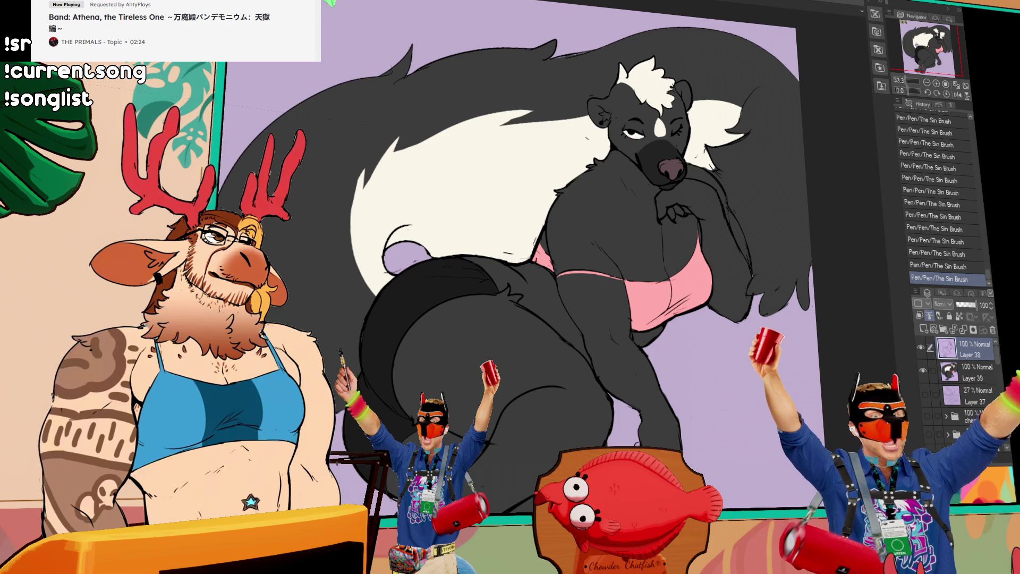
{"action": "scroll", "coordinate": [763, 423], "scroll_direction": "down", "scroll_amount": 1}
{"action": "left_click_drag", "start_coordinate": [763, 424], "coordinate": [738, 363]}
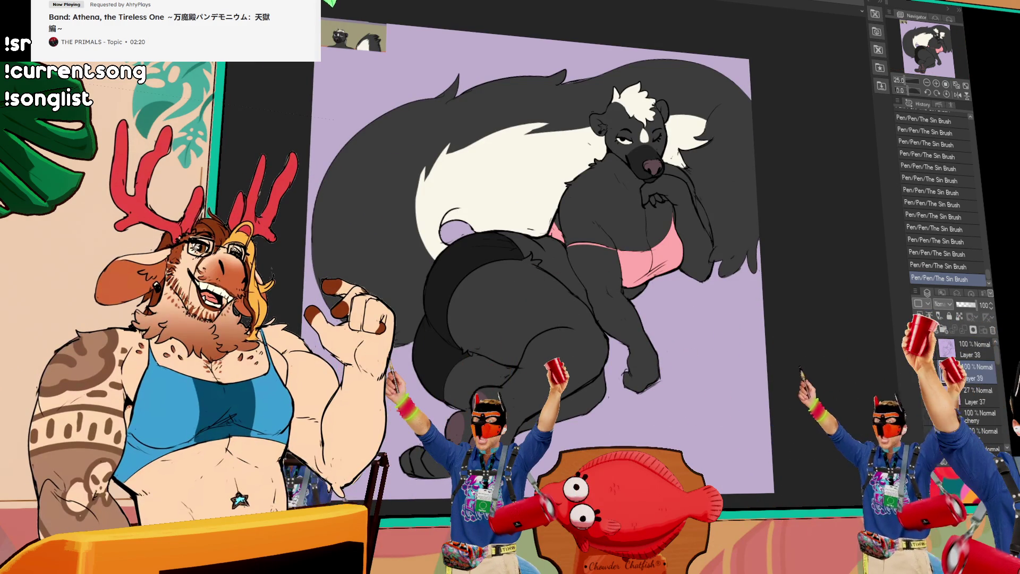
{"action": "left_click_drag", "start_coordinate": [319, 23], "coordinate": [414, 70]}
{"action": "key", "text": "Delete"}
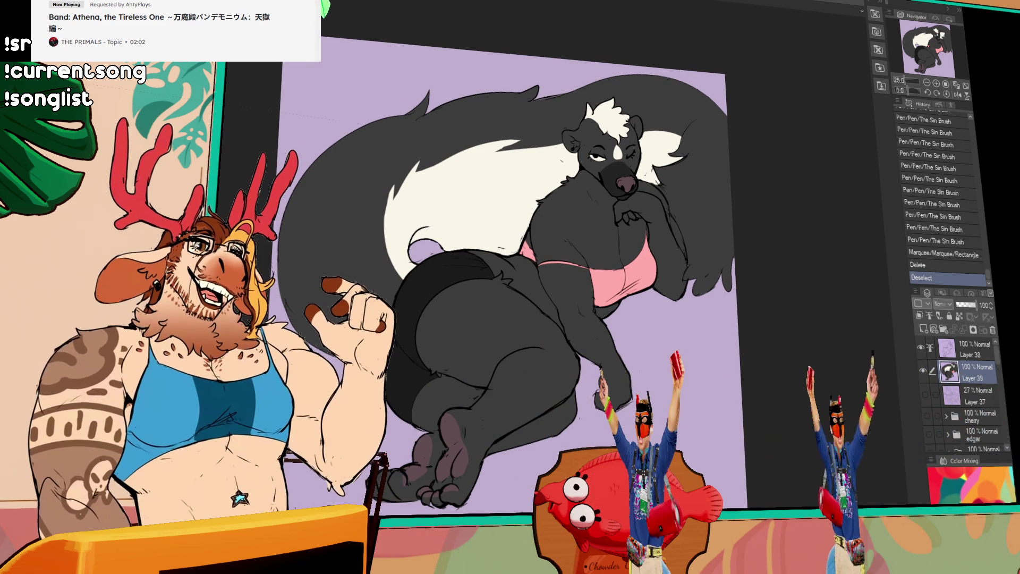
Step: Fill a new raster layer behind the skunk with a mauve gradient, undone and redone once
{"action": "left_click", "coordinate": [924, 329]}
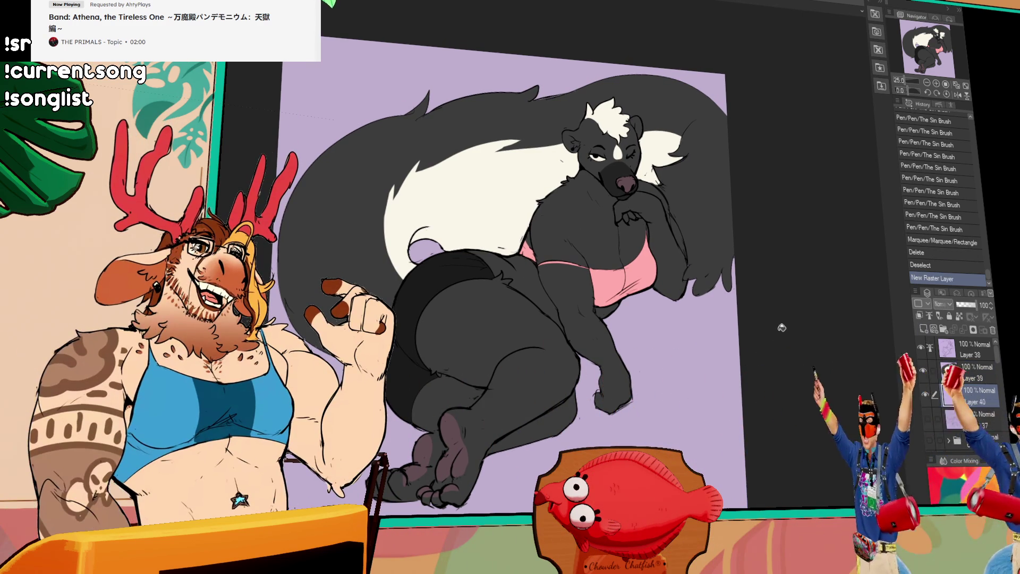
{"action": "left_click_drag", "start_coordinate": [742, 317], "coordinate": [749, 319]}
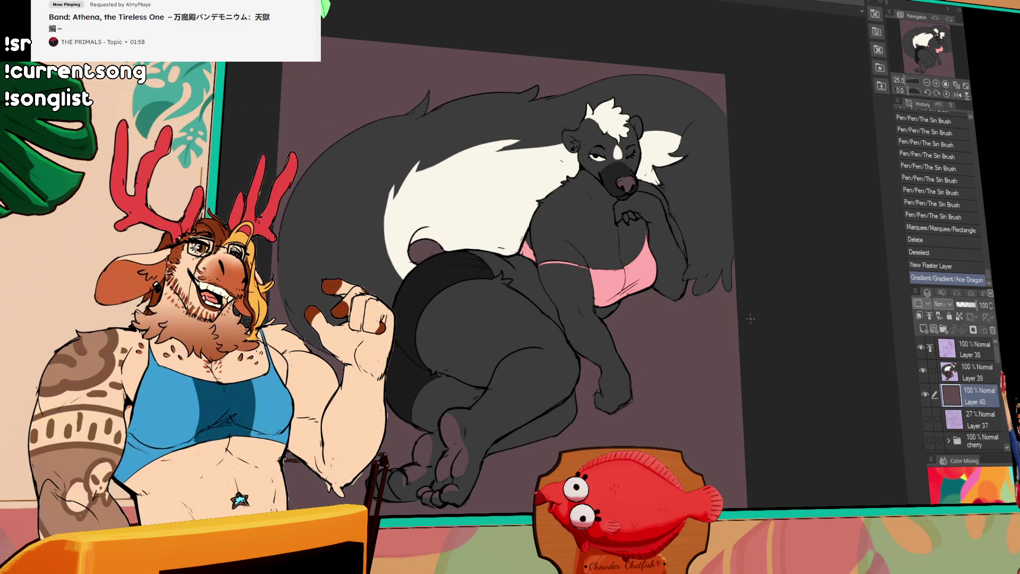
{"action": "key", "text": "ctrl+z"}
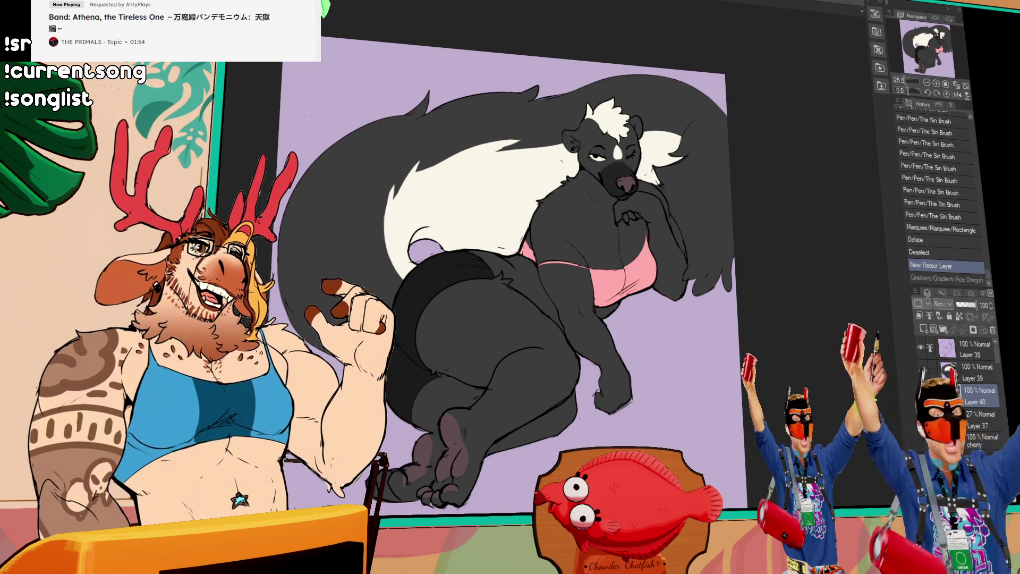
{"action": "key", "text": "ctrl+y"}
{"action": "scroll", "coordinate": [655, 363], "scroll_direction": "up", "scroll_amount": 2}
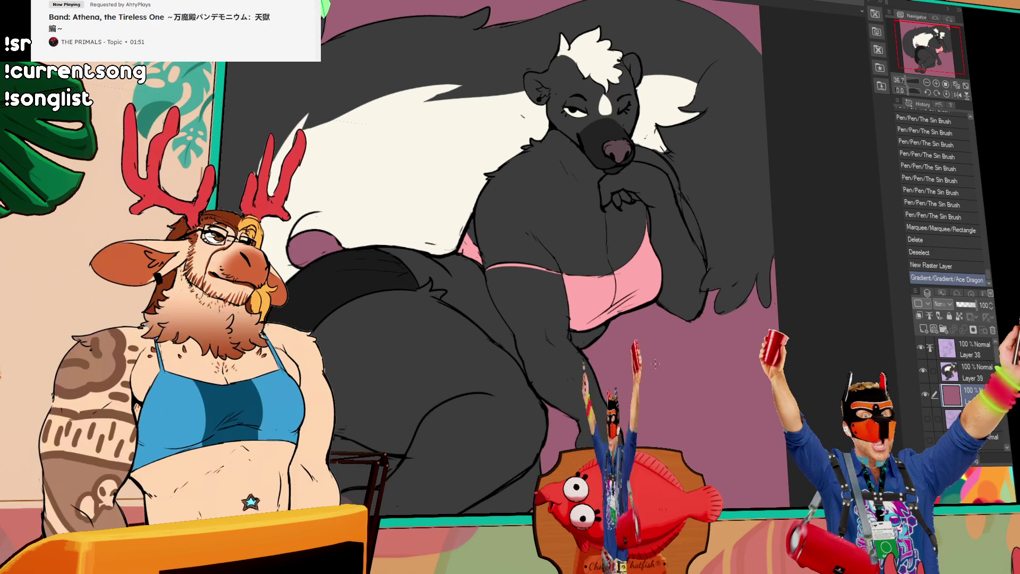
{"action": "scroll", "coordinate": [649, 390], "scroll_direction": "down", "scroll_amount": 1}
{"action": "scroll", "coordinate": [642, 428], "scroll_direction": "down", "scroll_amount": 1}
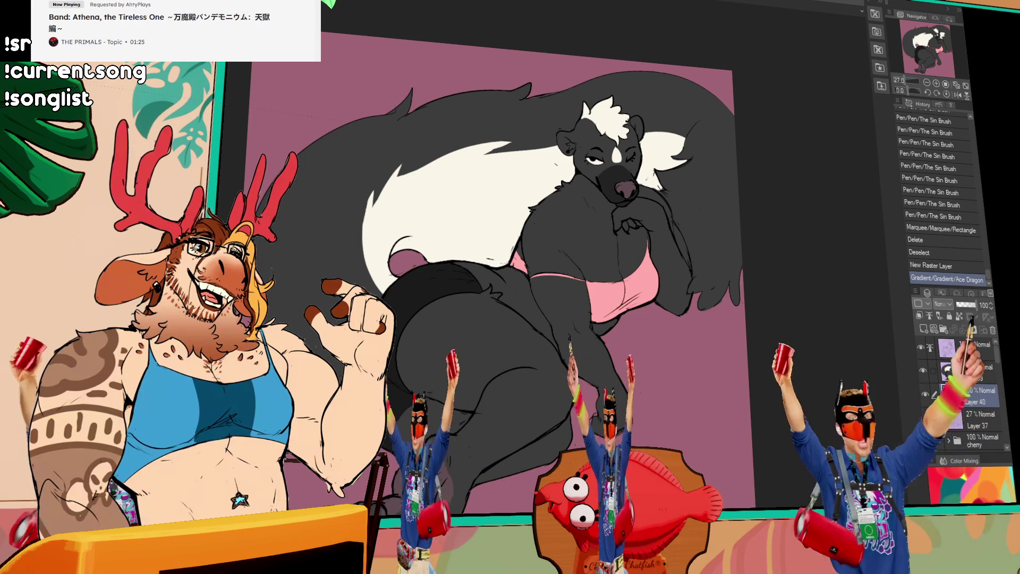
{"action": "key", "text": "alt+bracketright"}
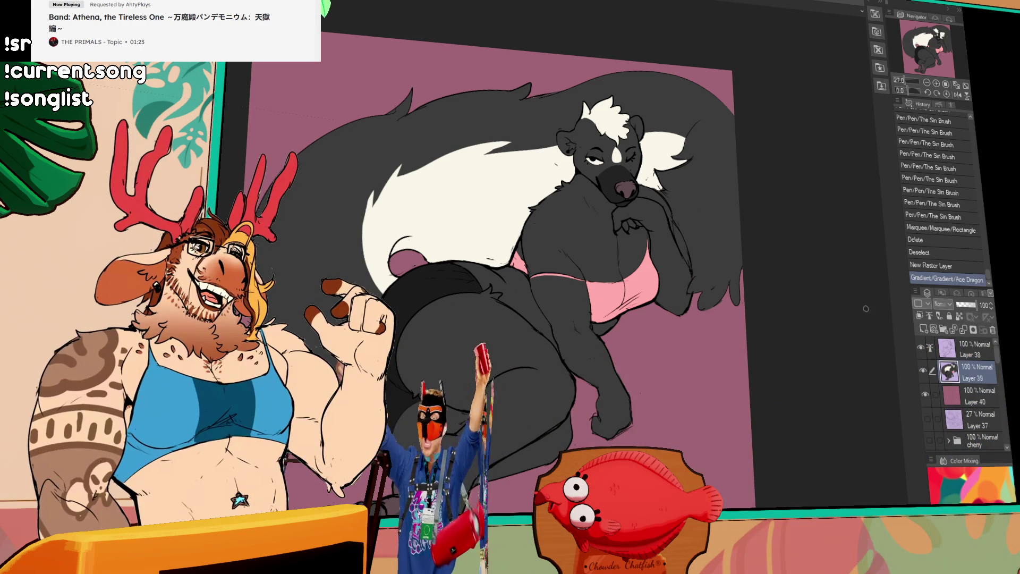
Step: Auto-select the skunk's neck area on Layer 39, brush inside it and deselect
{"action": "left_click", "coordinate": [642, 192]}
{"action": "left_click_drag", "start_coordinate": [642, 192], "coordinate": [643, 196]}
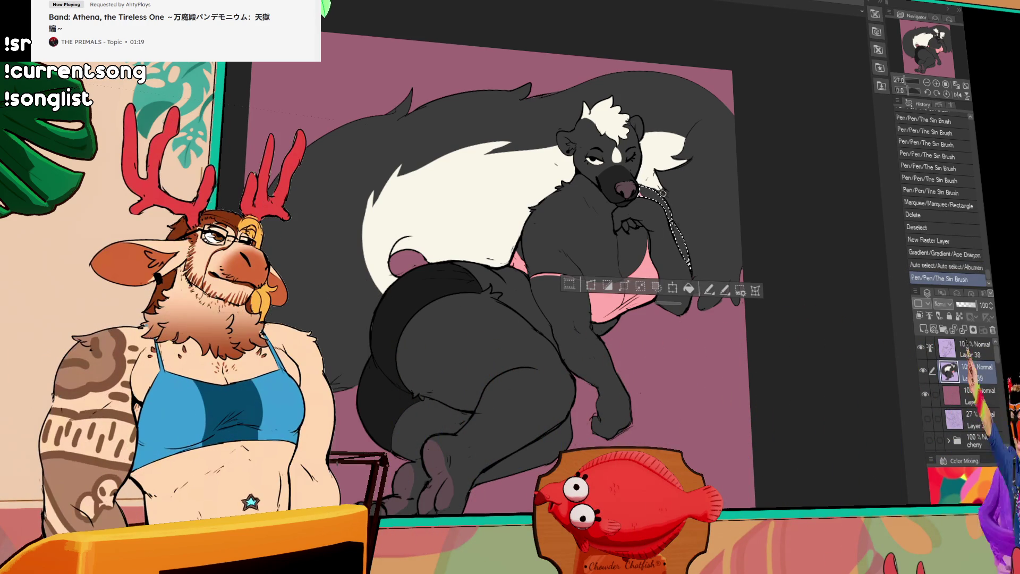
{"action": "key", "text": "ctrl+d"}
{"action": "scroll", "coordinate": [678, 216], "scroll_direction": "down", "scroll_amount": 1}
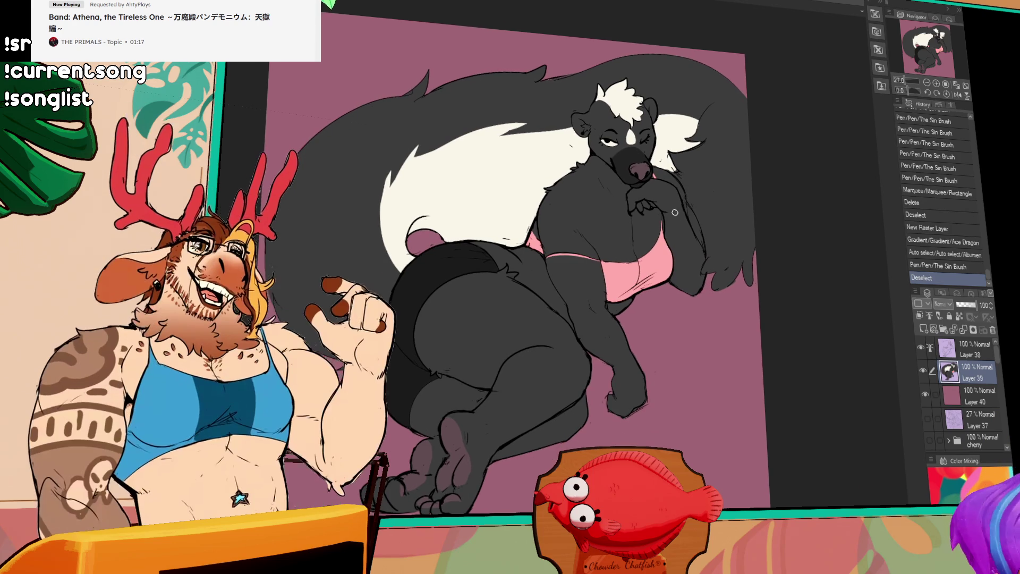
{"action": "scroll", "coordinate": [653, 240], "scroll_direction": "down", "scroll_amount": 1}
{"action": "scroll", "coordinate": [681, 225], "scroll_direction": "down", "scroll_amount": 1}
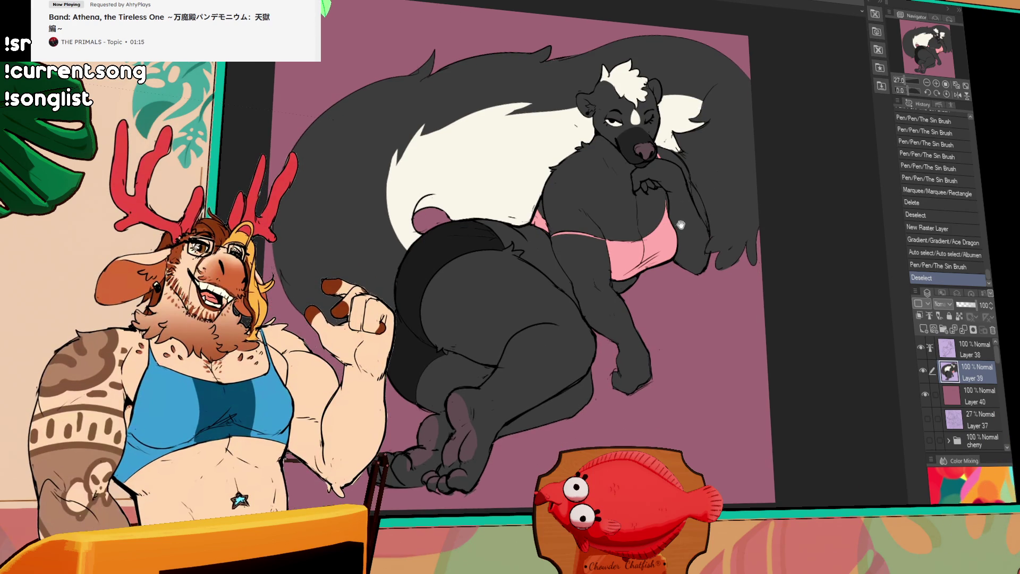
Step: Redo the neck stroke, reposition the view and return to background Layer 40
{"action": "left_click_drag", "start_coordinate": [629, 250], "coordinate": [635, 248]}
{"action": "scroll", "coordinate": [652, 234], "scroll_direction": "down", "scroll_amount": 1}
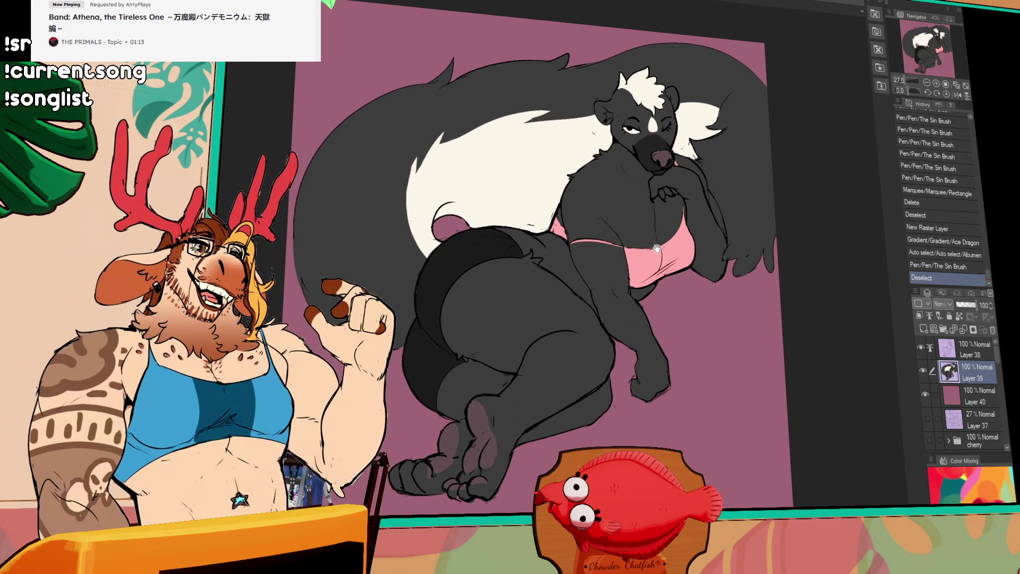
{"action": "key", "text": "ctrl+y"}
{"action": "scroll", "coordinate": [638, 234], "scroll_direction": "down", "scroll_amount": 1}
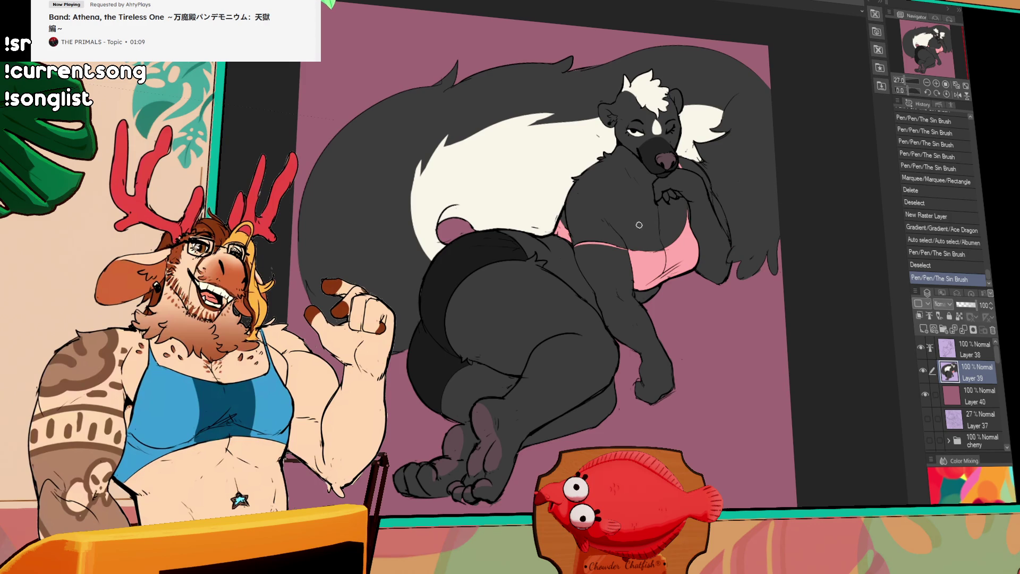
{"action": "left_click_drag", "start_coordinate": [651, 220], "coordinate": [662, 257]}
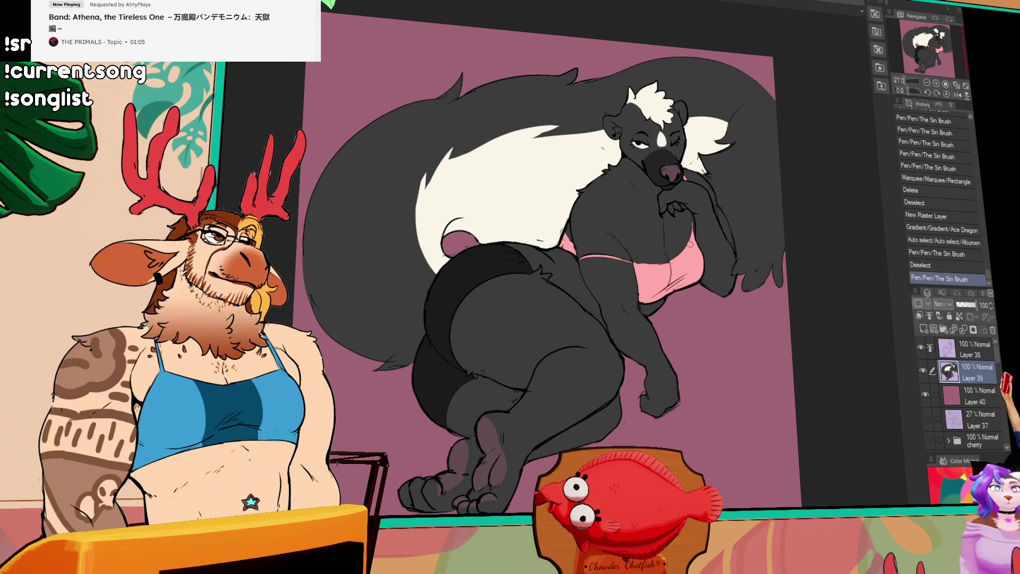
{"action": "left_click_drag", "start_coordinate": [635, 280], "coordinate": [635, 267]}
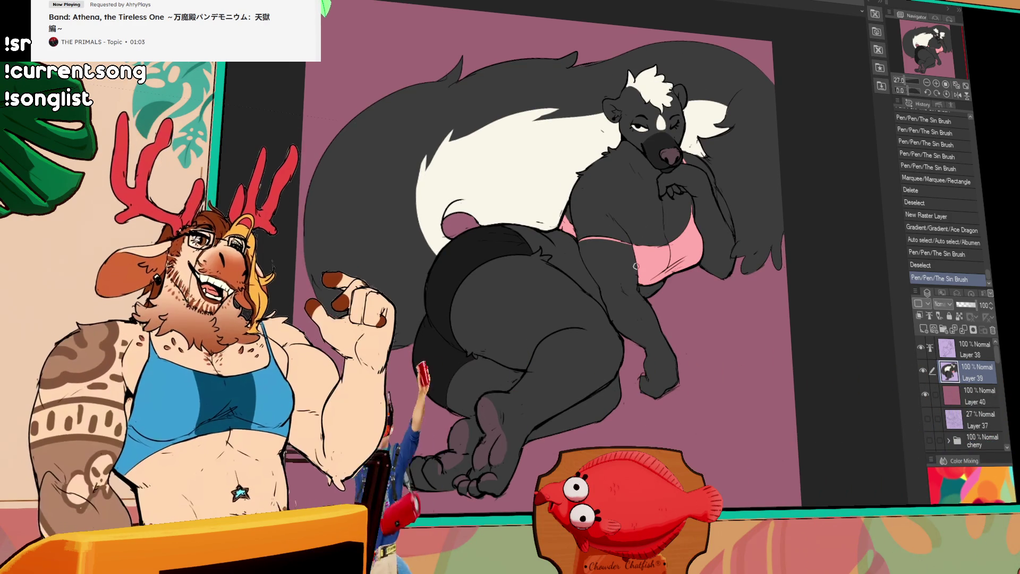
{"action": "mouse_move", "coordinate": [636, 268]}
{"action": "left_mouse_down"}
{"action": "mouse_move", "coordinate": [786, 142]}
{"action": "mouse_move", "coordinate": [774, 187]}
{"action": "left_mouse_up"}
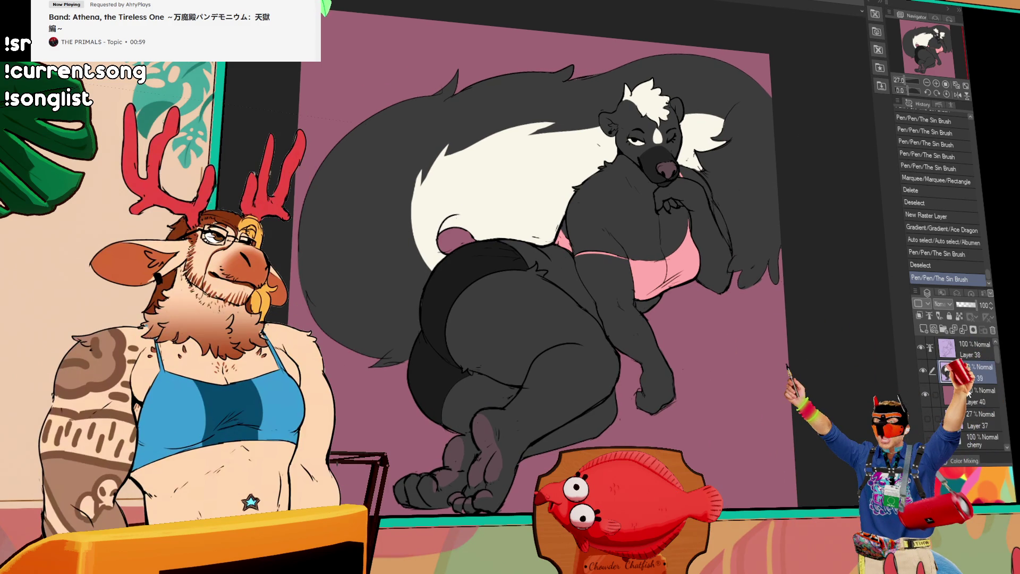
{"action": "left_click", "coordinate": [976, 396]}
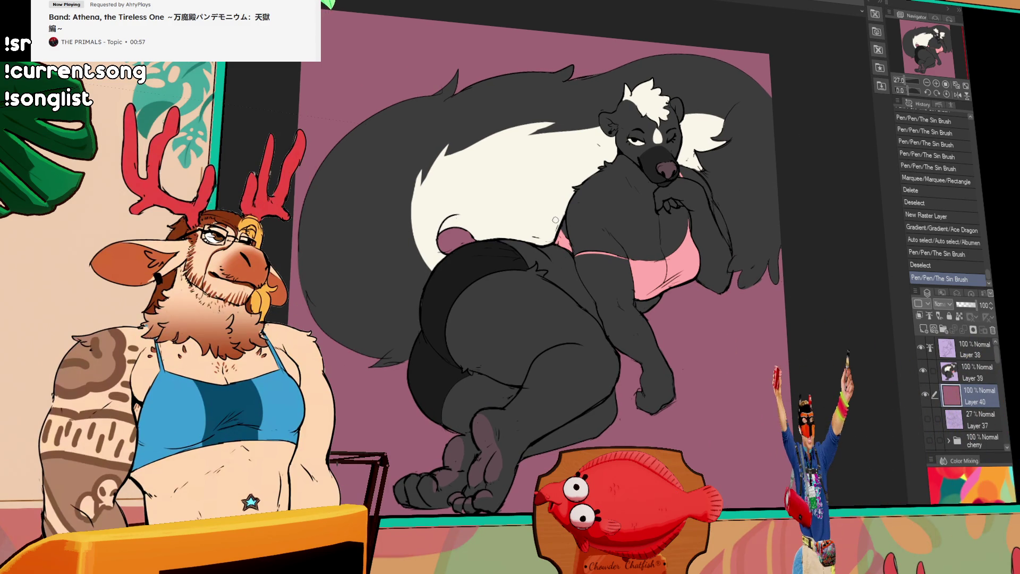
Step: Brush pink over the top of the Layer 40 background, then merge all layers into one
{"action": "left_click_drag", "start_coordinate": [343, 200], "coordinate": [717, 64]}
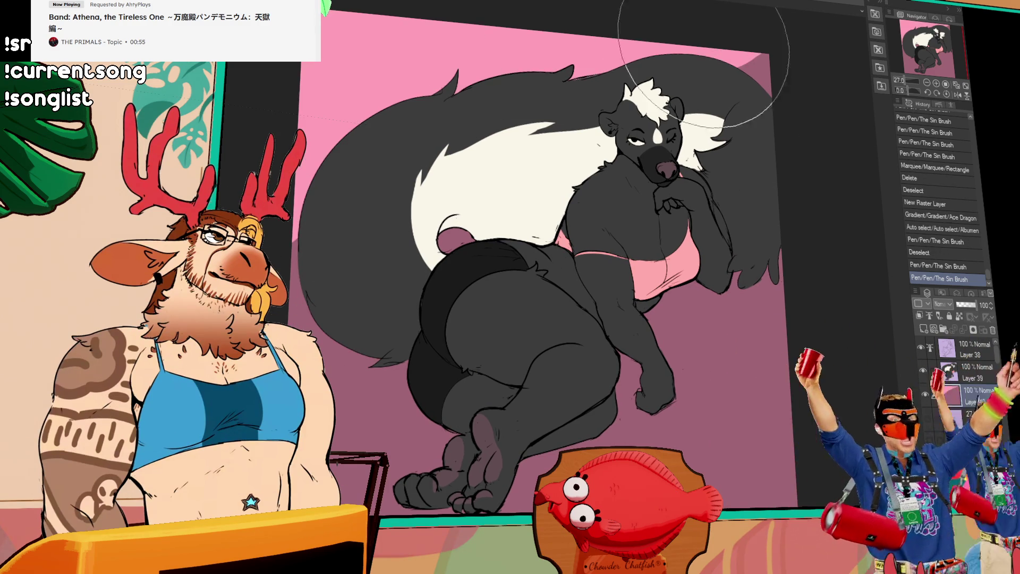
{"action": "left_click_drag", "start_coordinate": [702, 390], "coordinate": [677, 387]}
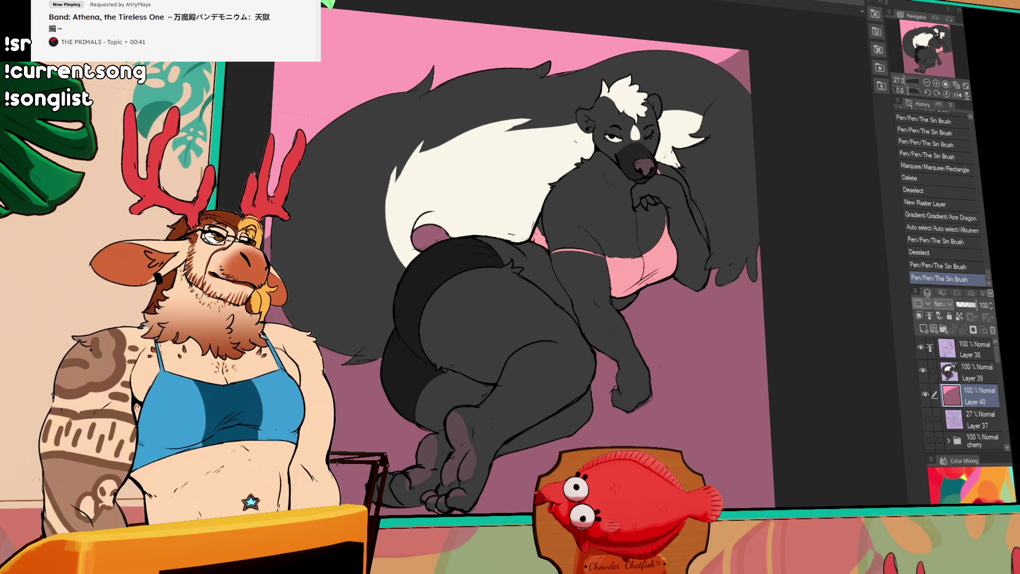
{"action": "left_click_drag", "start_coordinate": [638, 48], "coordinate": [655, 78]}
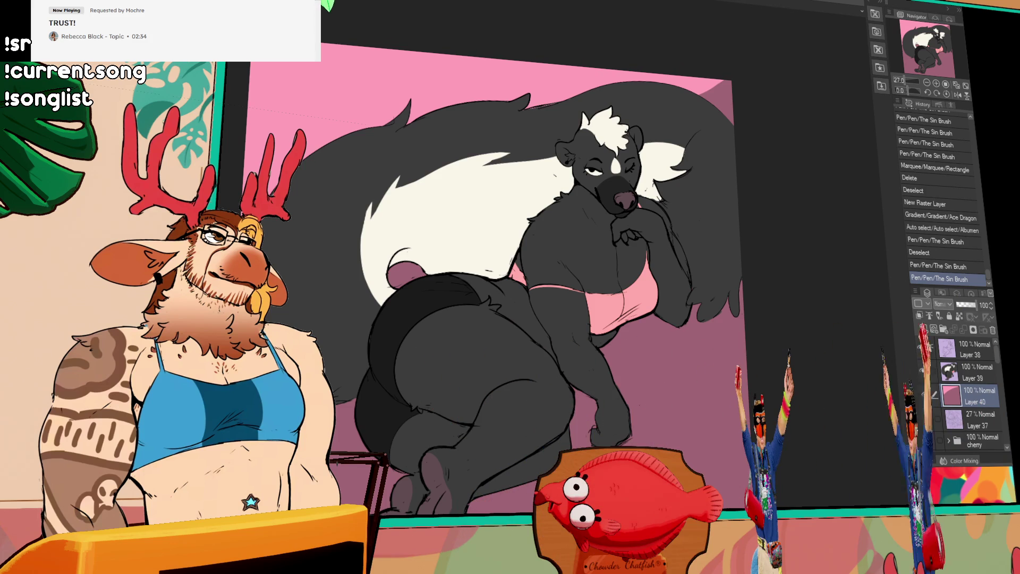
{"action": "key", "text": "ctrl+shift+e"}
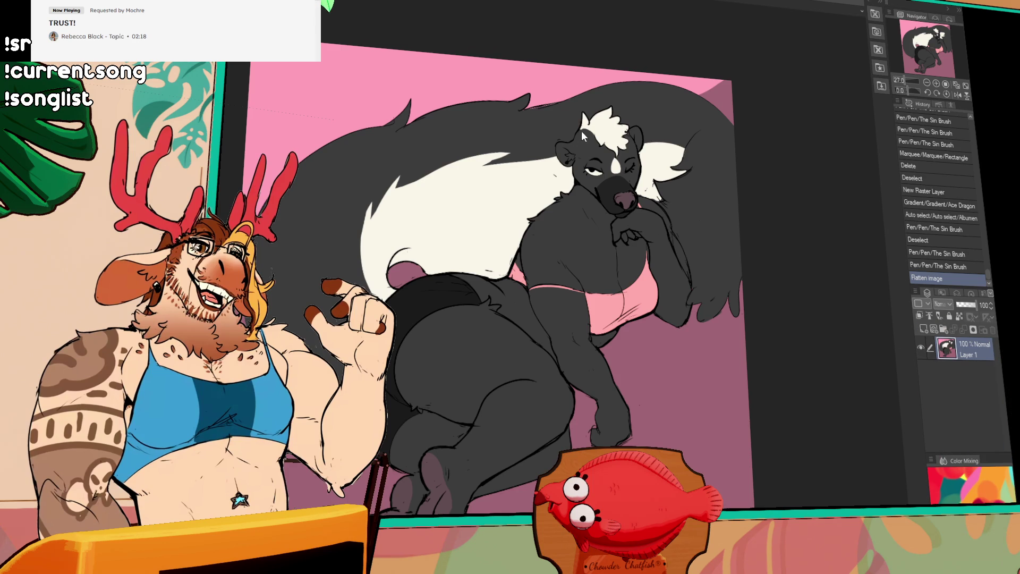
Step: Confirm the Change Image Resolution dialog to shrink the flattened image
{"action": "key", "text": "Return"}
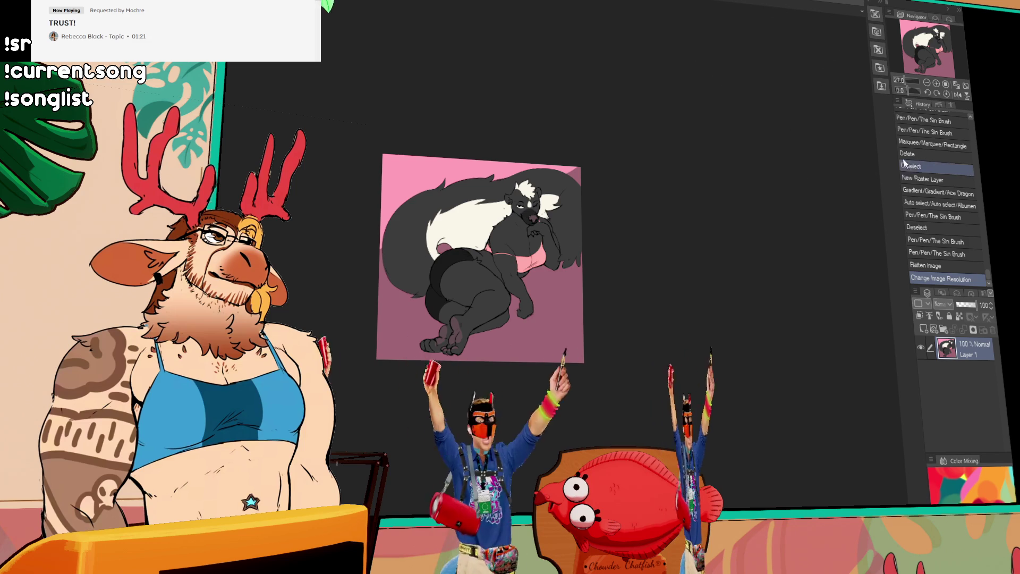
Step: Jump back in History to the last pen stroke before Flatten Image and the resize
{"action": "left_click", "coordinate": [936, 252]}
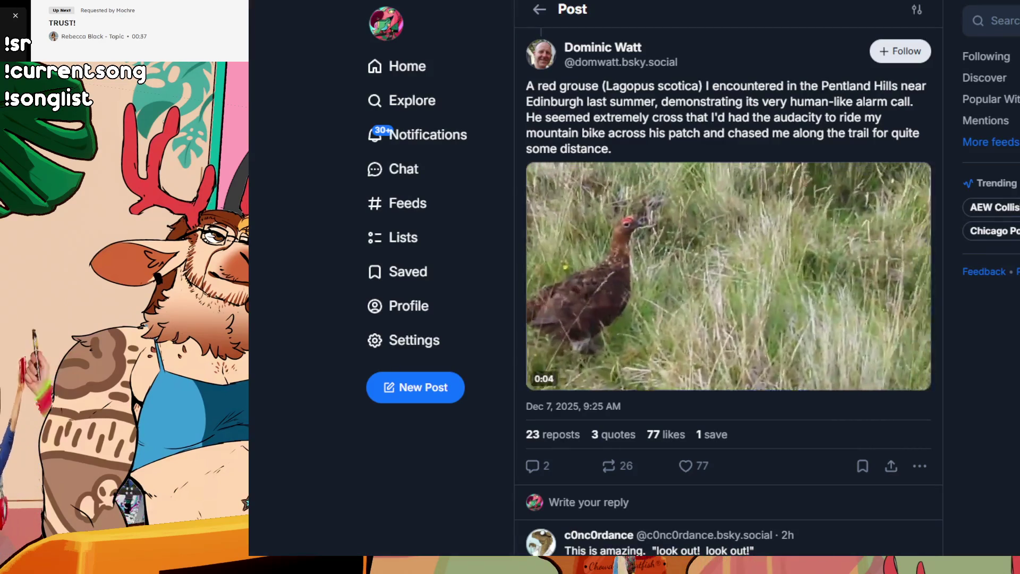
Step: Play the red grouse video in the Bluesky post
{"action": "left_click", "coordinate": [541, 374]}
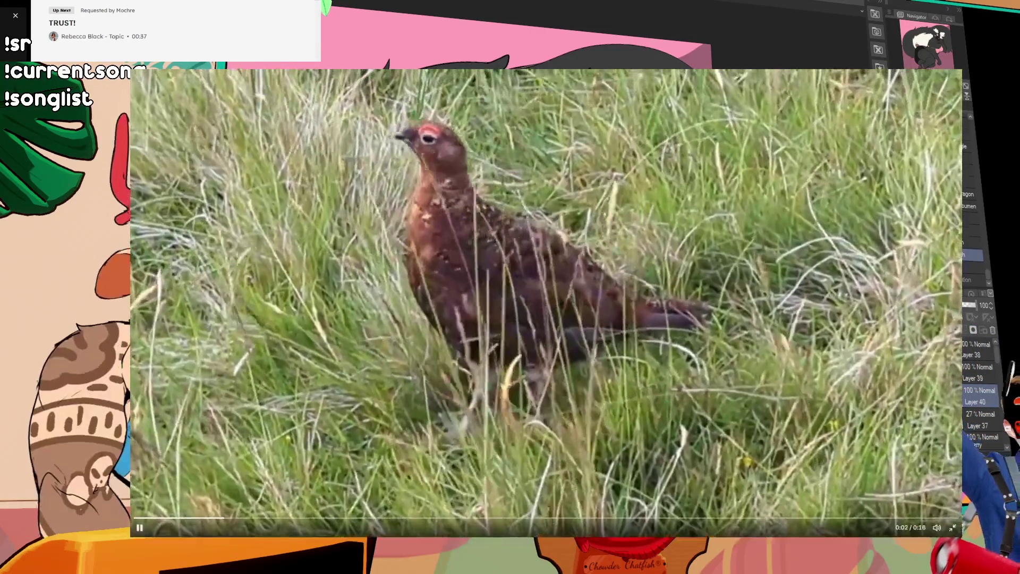
Step: Pause the enlarged red grouse video near its start
{"action": "left_click", "coordinate": [780, 385]}
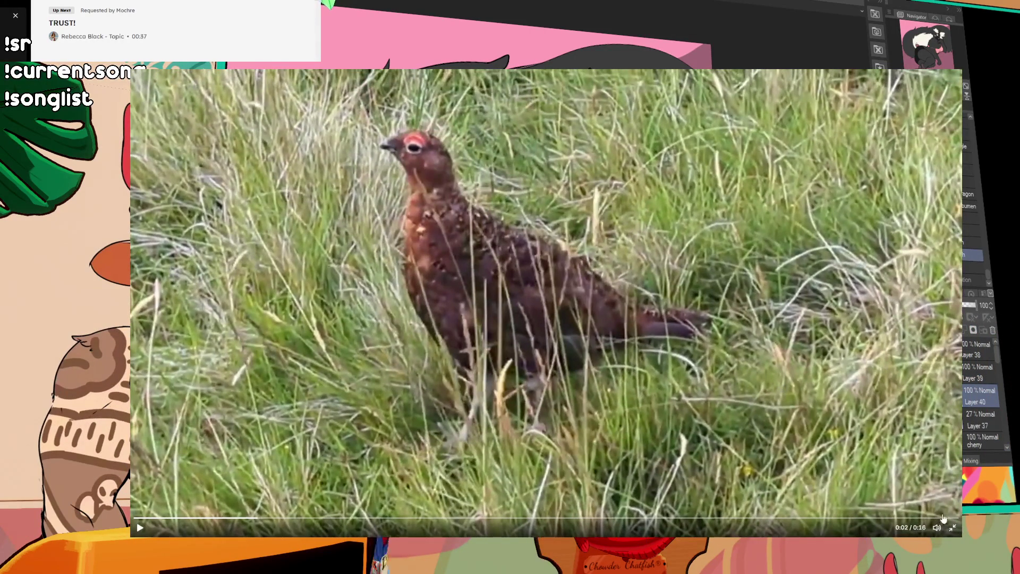
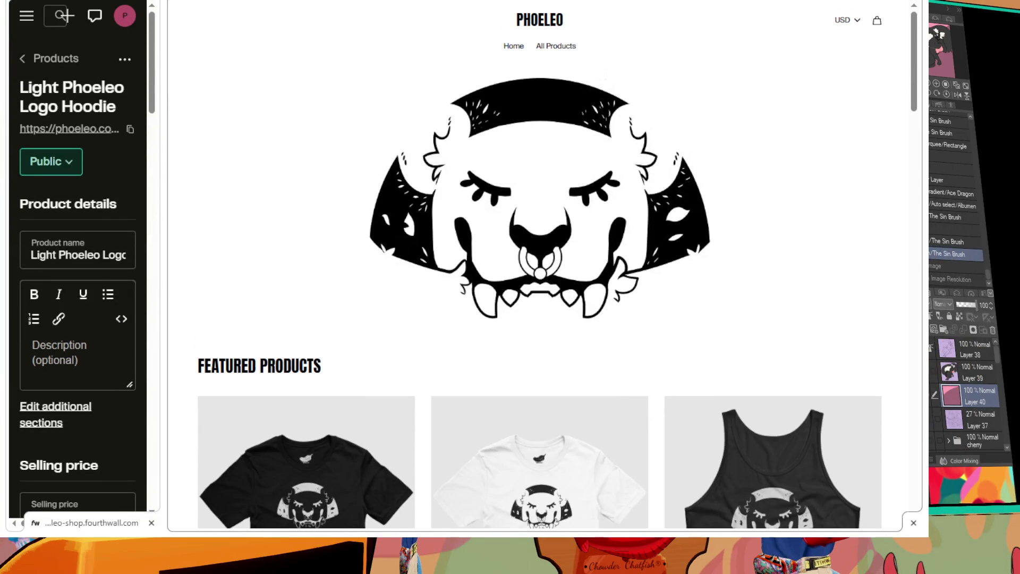
{"action": "scroll", "coordinate": [540, 303], "scroll_direction": "down", "scroll_amount": 5}
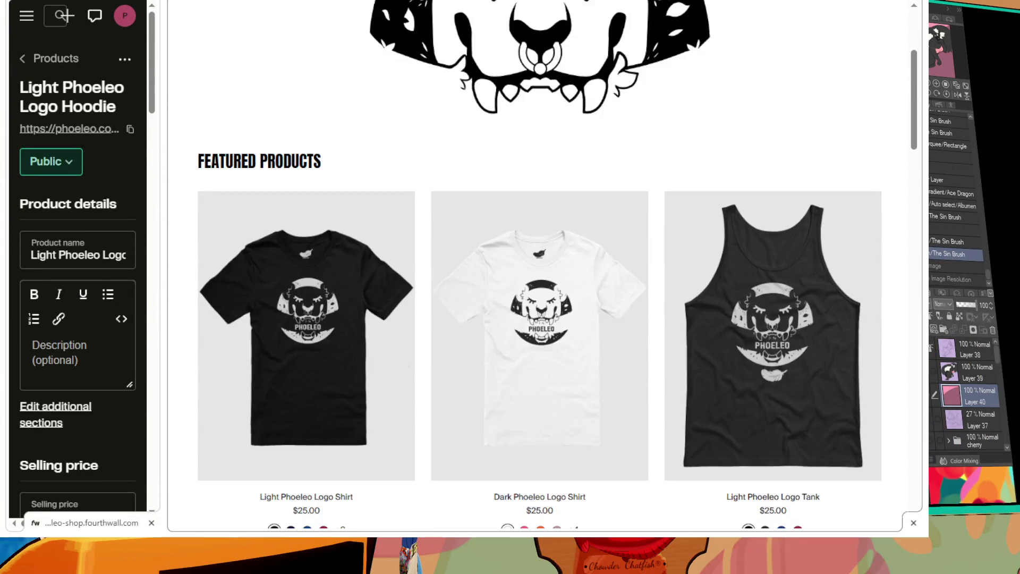
{"action": "scroll", "coordinate": [540, 303], "scroll_direction": "up", "scroll_amount": 2}
{"action": "scroll", "coordinate": [540, 303], "scroll_direction": "up", "scroll_amount": 2}
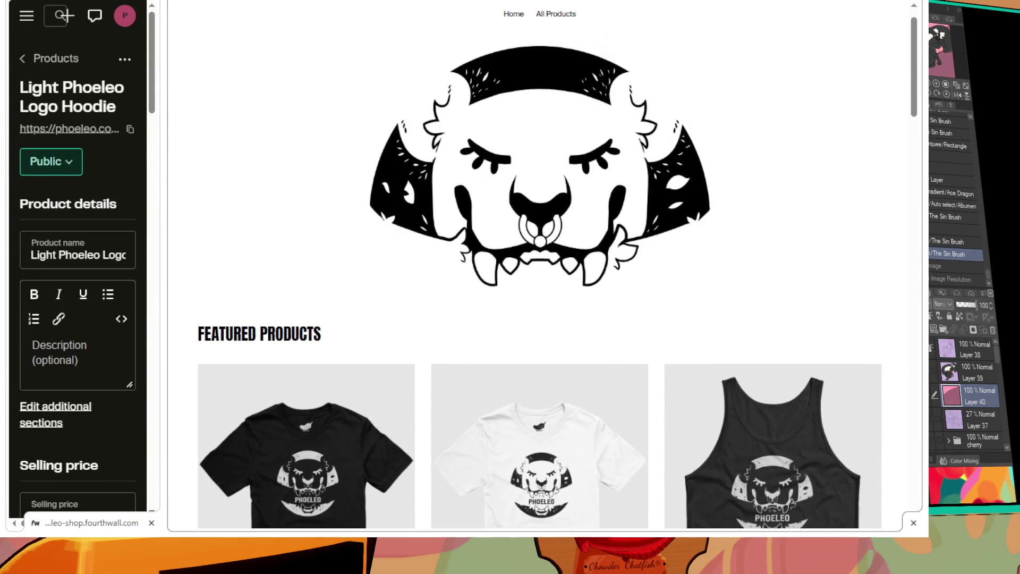
{"action": "scroll", "coordinate": [540, 303], "scroll_direction": "down", "scroll_amount": 1}
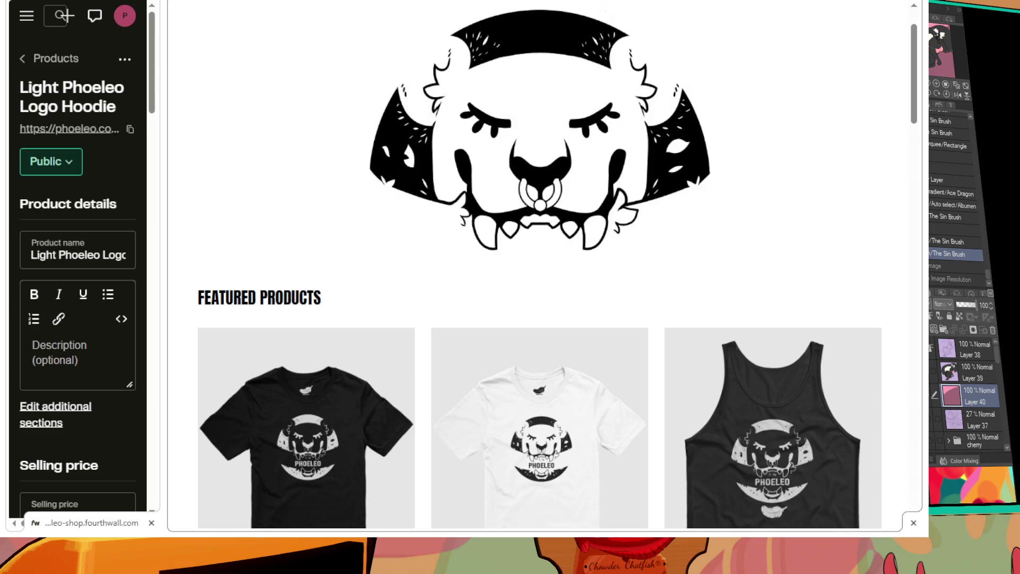
{"action": "scroll", "coordinate": [539, 302], "scroll_direction": "down", "scroll_amount": 2}
{"action": "scroll", "coordinate": [539, 302], "scroll_direction": "down", "scroll_amount": 3}
{"action": "scroll", "coordinate": [539, 303], "scroll_direction": "down", "scroll_amount": 4}
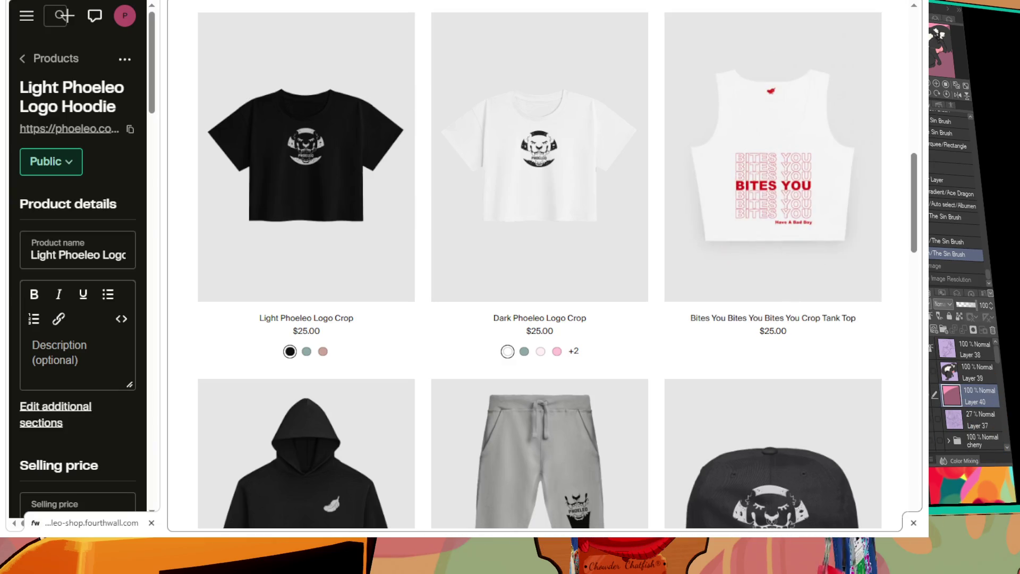
{"action": "scroll", "coordinate": [540, 303], "scroll_direction": "down", "scroll_amount": 5}
{"action": "scroll", "coordinate": [540, 303], "scroll_direction": "down", "scroll_amount": 5}
{"action": "scroll", "coordinate": [540, 303], "scroll_direction": "down", "scroll_amount": 3}
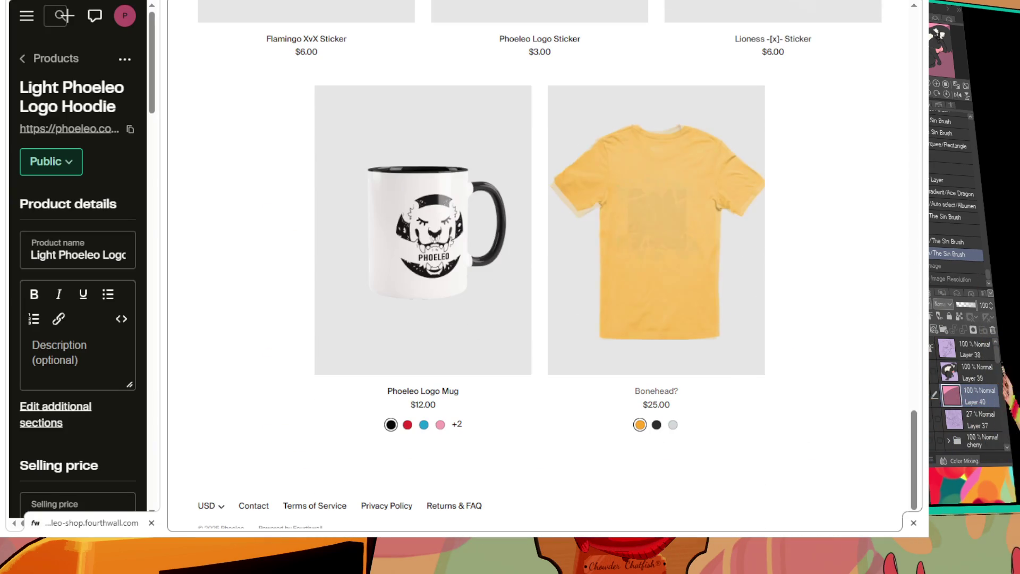
{"action": "scroll", "coordinate": [540, 303], "scroll_direction": "up", "scroll_amount": 5}
{"action": "scroll", "coordinate": [539, 304], "scroll_direction": "up", "scroll_amount": 4}
{"action": "scroll", "coordinate": [540, 303], "scroll_direction": "up", "scroll_amount": 4}
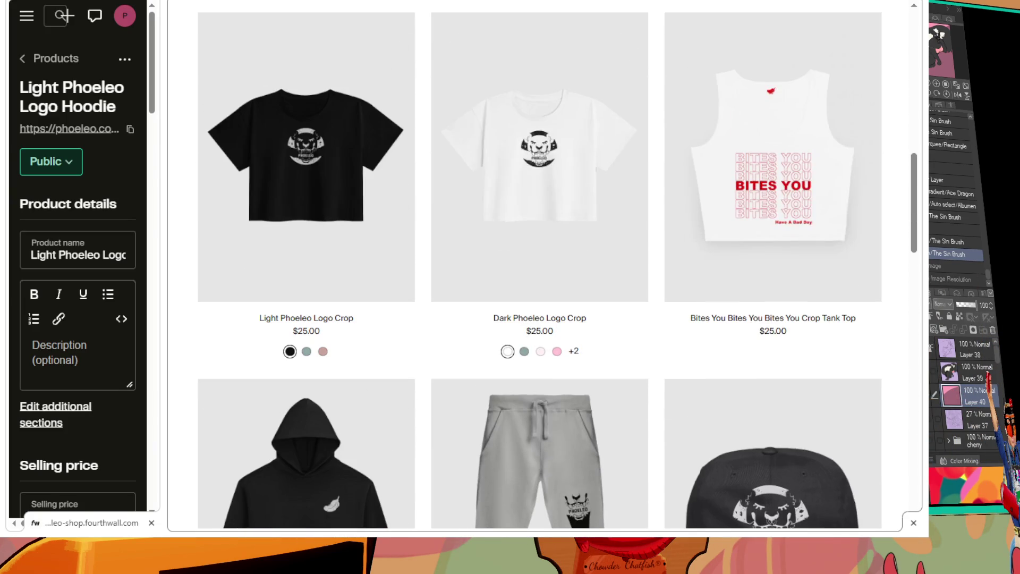